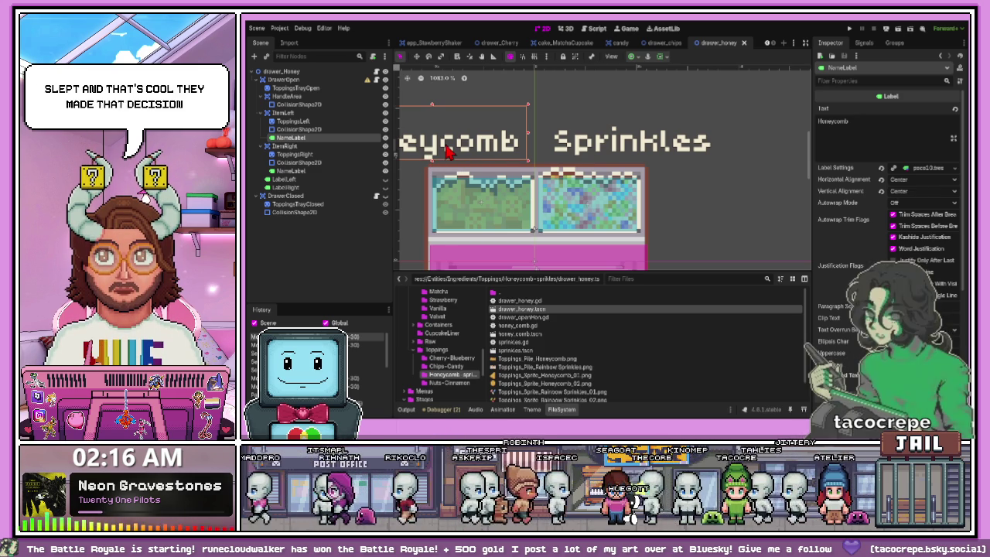
# Step: Raise the Honeycomb and Sprinkles name labels about 6 pixels each, then reselect both to check them
pyautogui.moveTo(447, 152); pyautogui.dragTo(447, 147)
pyautogui.click(588, 147)
pyautogui.moveTo(587, 146); pyautogui.dragTo(588, 142)
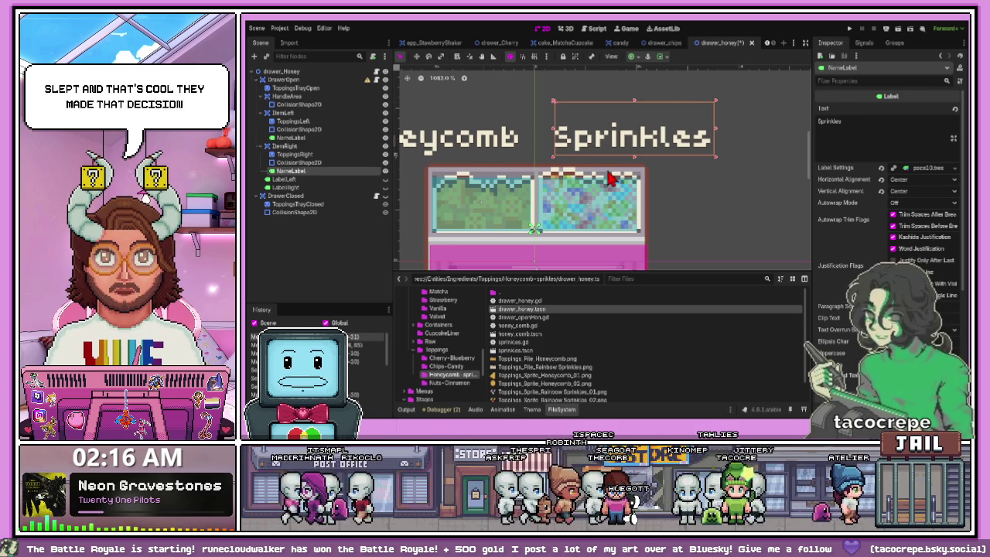
pyautogui.click(589, 174)
pyautogui.scroll(-2, 677, 205)
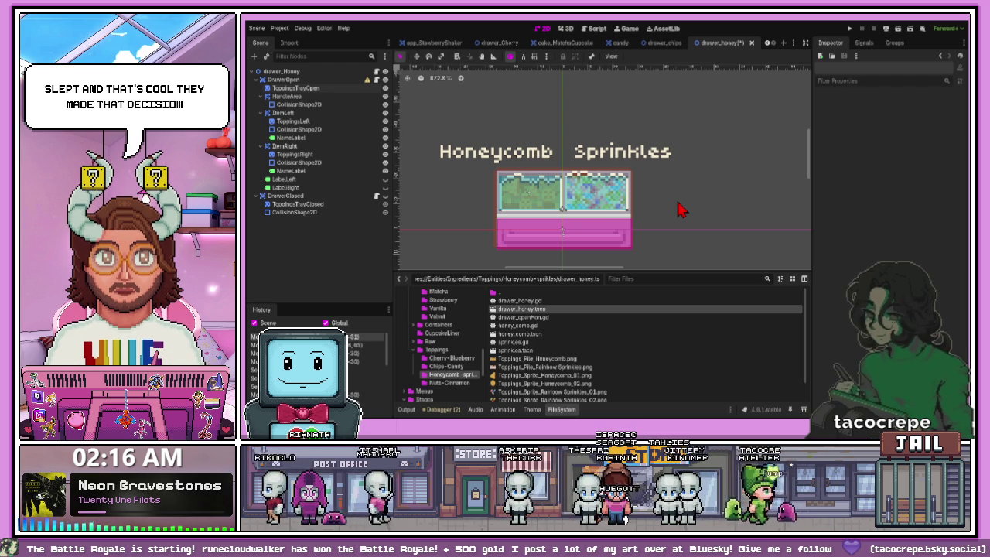
pyautogui.click(567, 154)
pyautogui.click(592, 160)
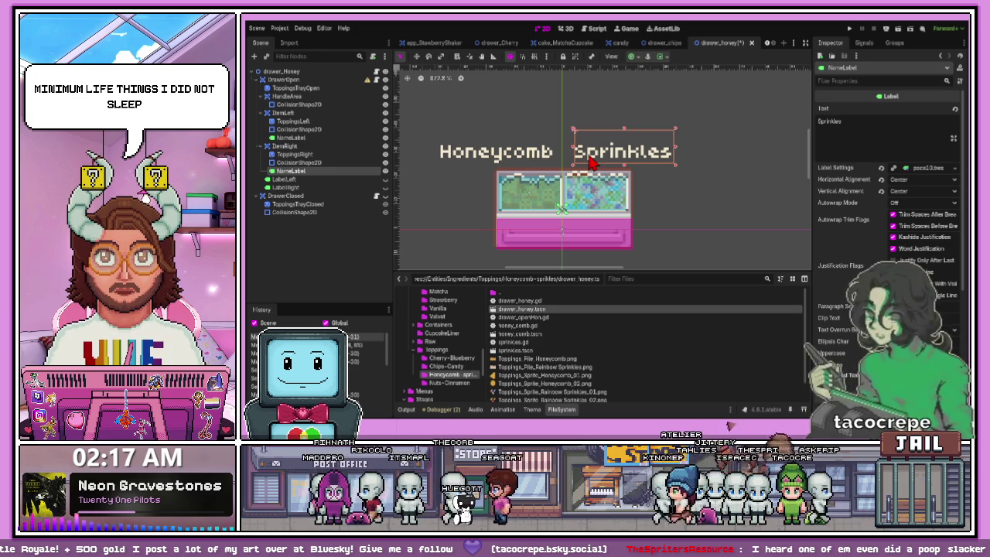
# Step: Reselect the Sprinkles label, then clear the canvas selection in drawer_honey
pyautogui.click(654, 185)
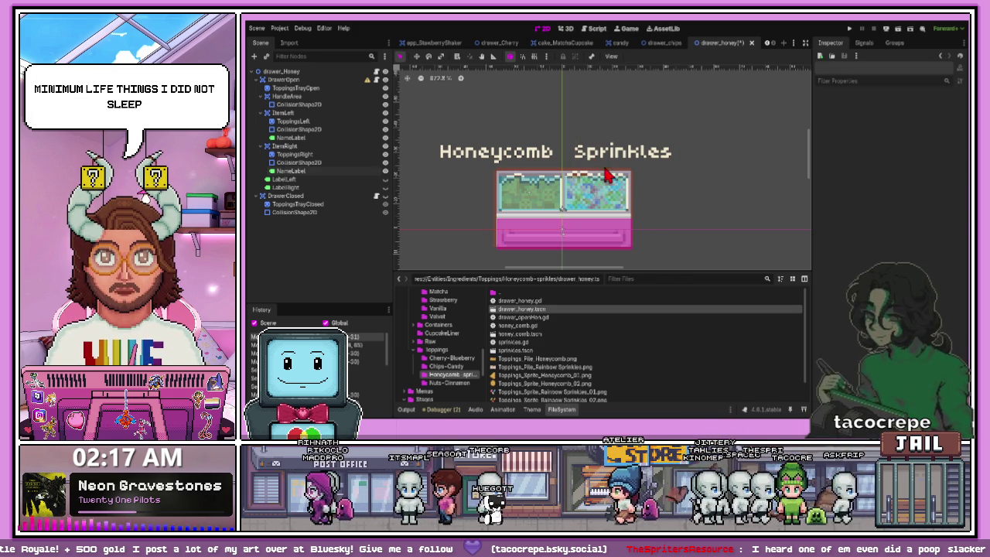
pyautogui.click(614, 183)
pyautogui.scroll(2, 634, 193)
pyautogui.click(651, 206)
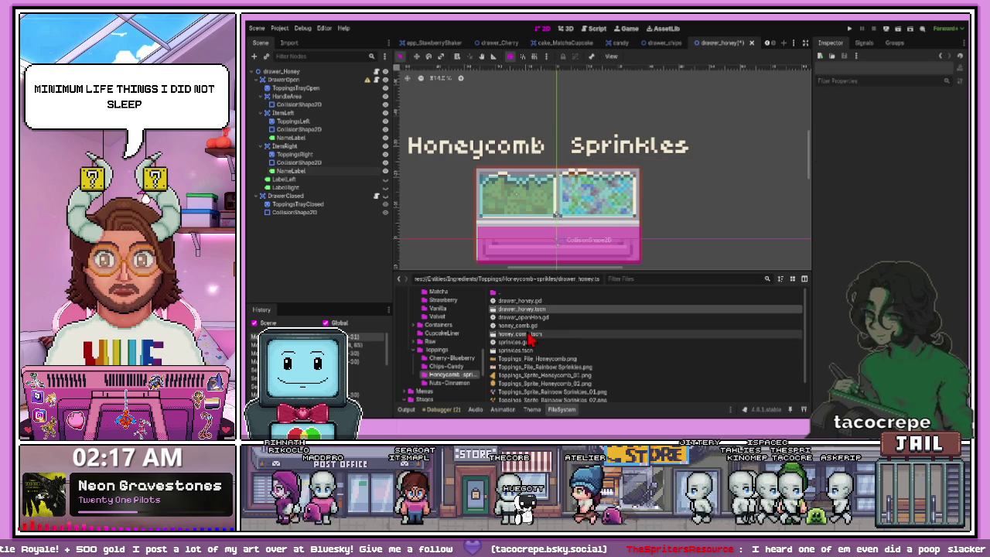
# Step: Open the honey_comb scene, then drawer_nuts from the Nuts-Cinnamon folder
pyautogui.click(529, 326)
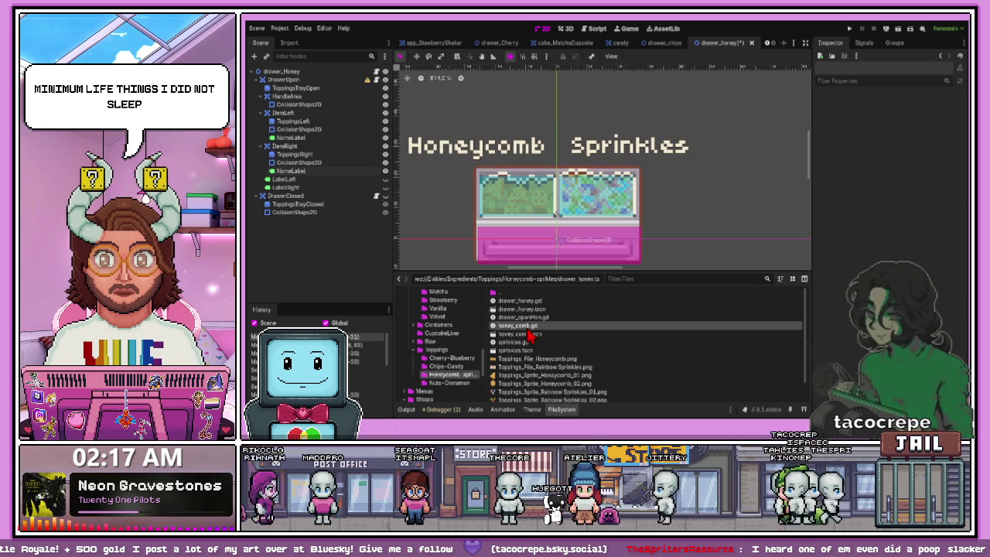
pyautogui.doubleClick(530, 334)
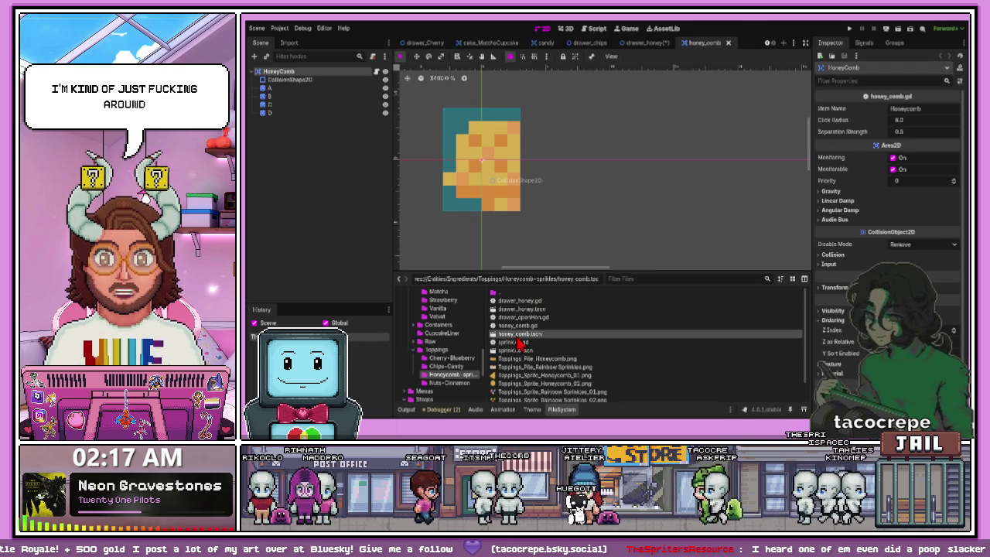
pyautogui.click(459, 383)
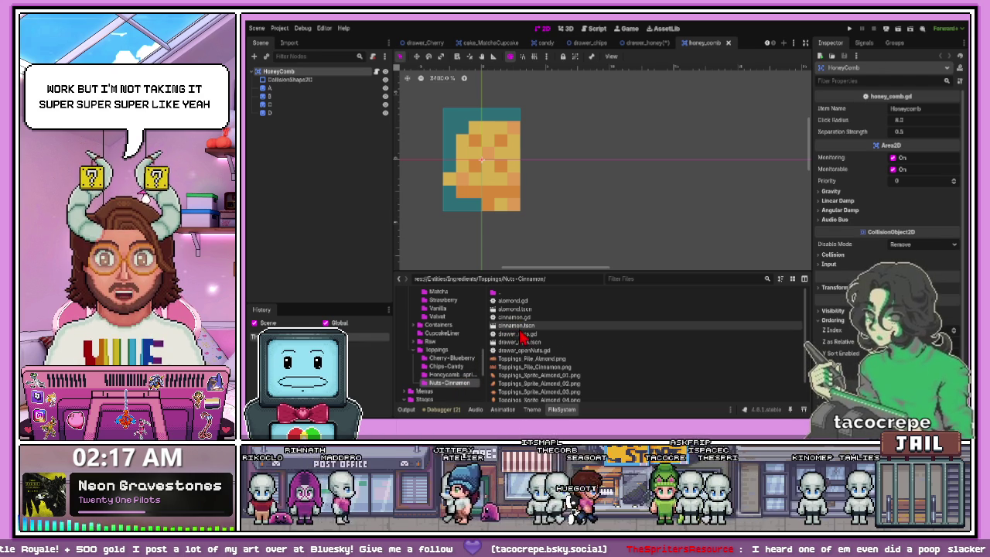
pyautogui.doubleClick(518, 342)
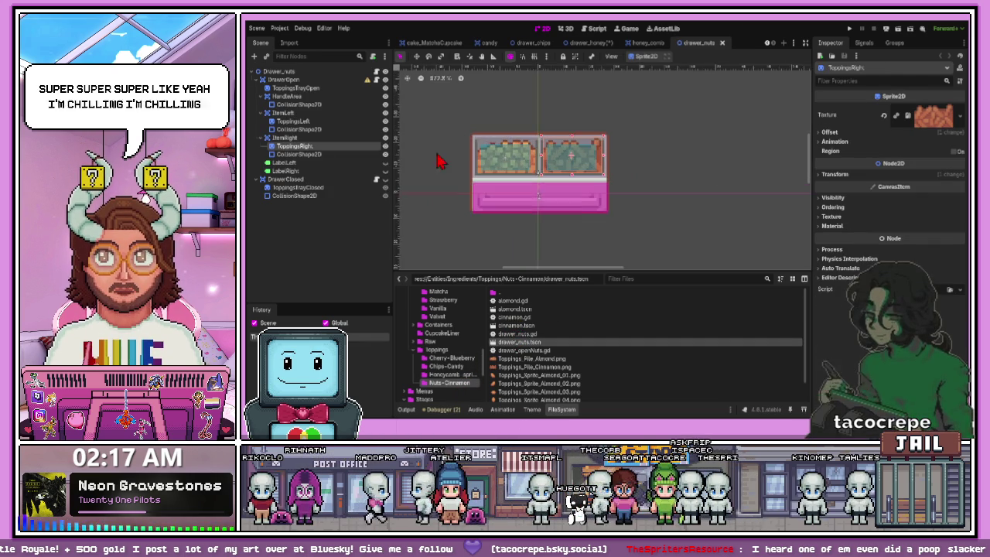
# Step: Assign a ShaderMaterial to the ToppingsRight sprite's Material slot
pyautogui.scroll(1, 438, 161)
pyautogui.click(823, 226)
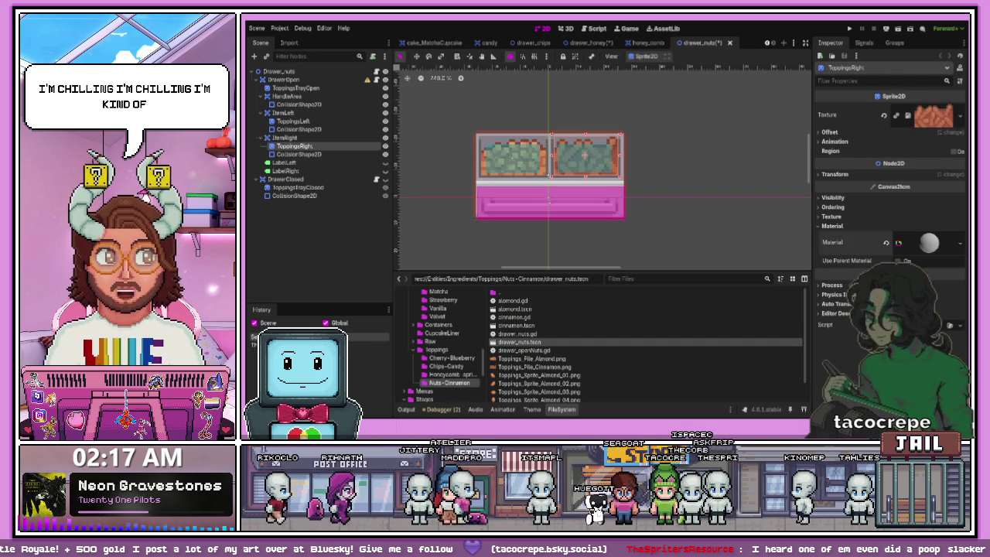
pyautogui.click(926, 242)
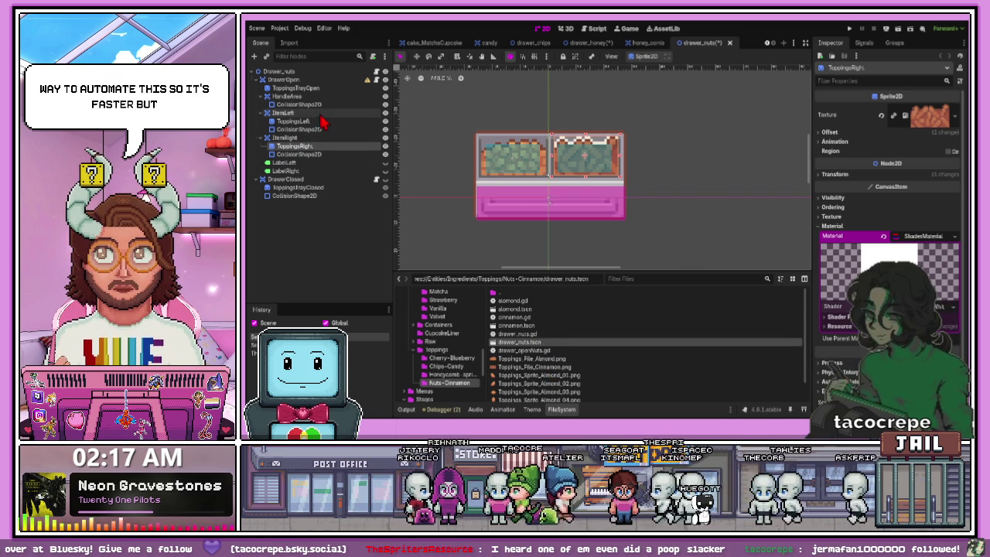
# Step: Give the ToppingsLeft sprite the same ShaderMaterial and clear the selection
pyautogui.click(292, 122)
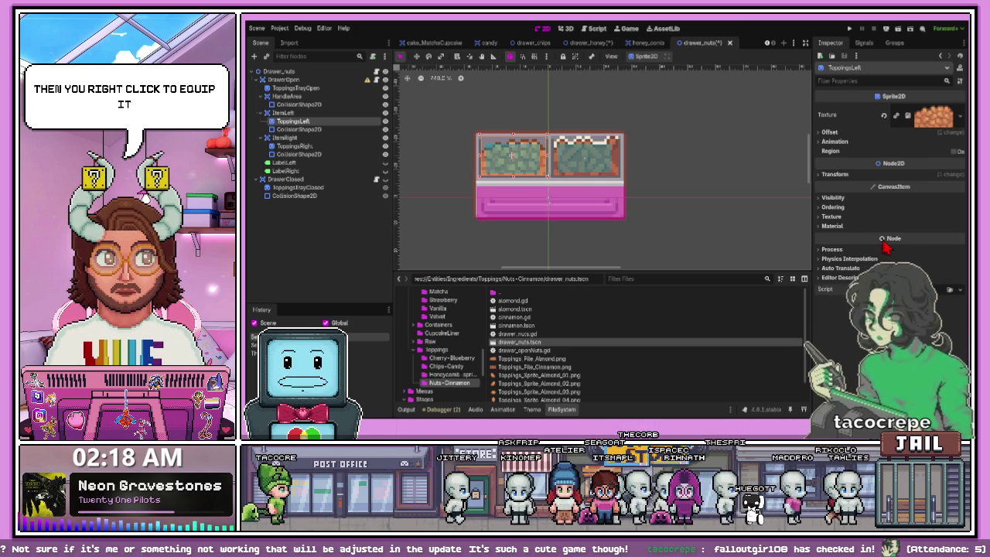
pyautogui.click(821, 228)
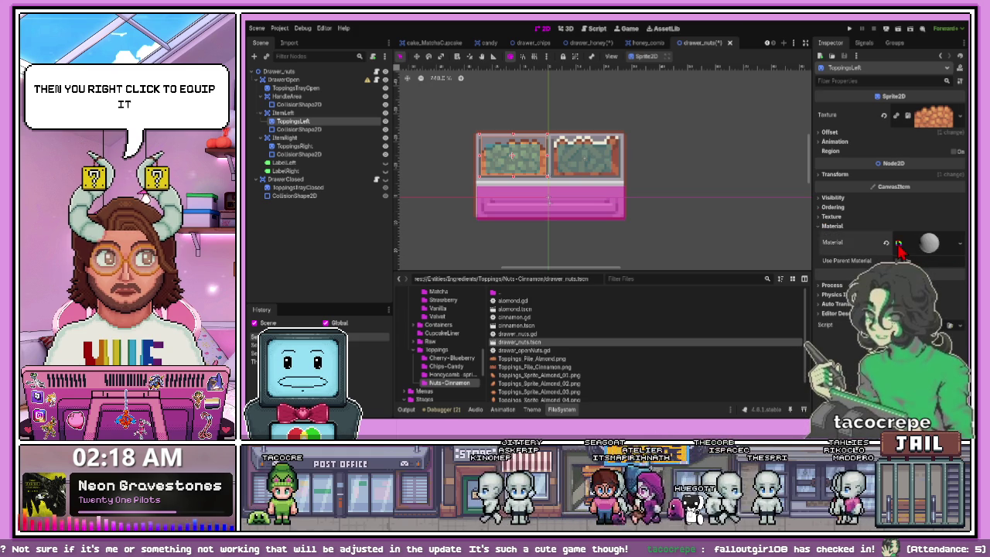
pyautogui.click(899, 244)
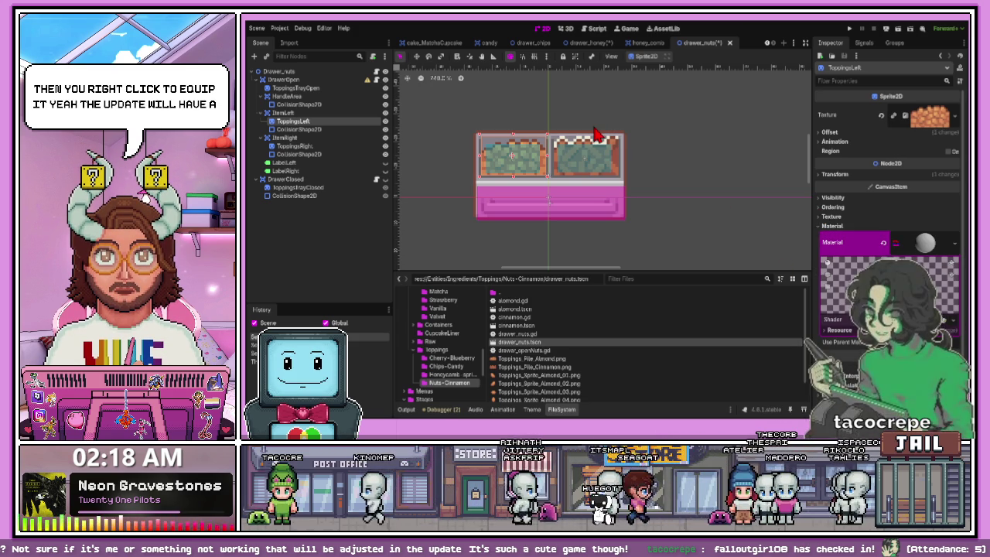
pyautogui.click(667, 199)
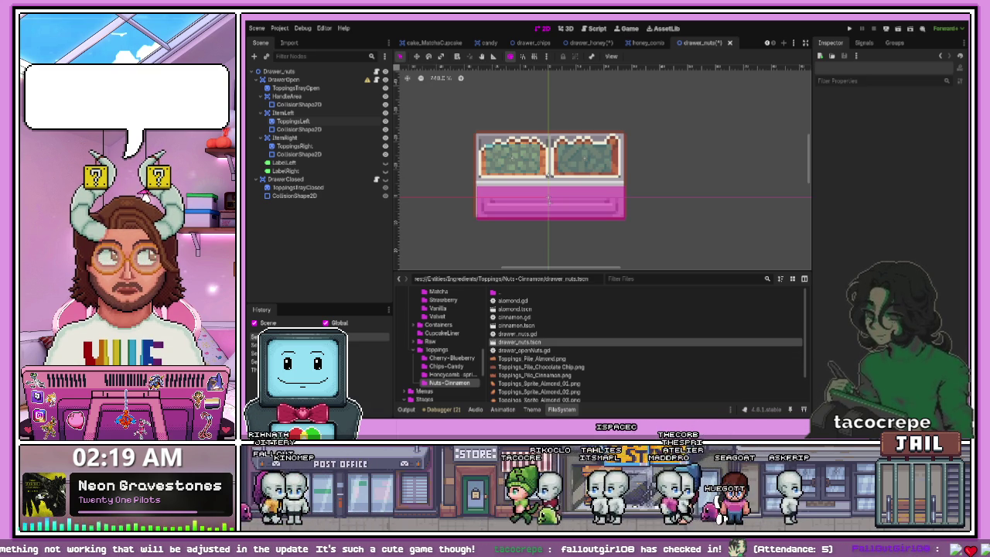
# Step: Paste the copied NameLabel node as a child of ItemLeft
pyautogui.click(293, 113)
pyautogui.hotkey('ctrl', 'v')
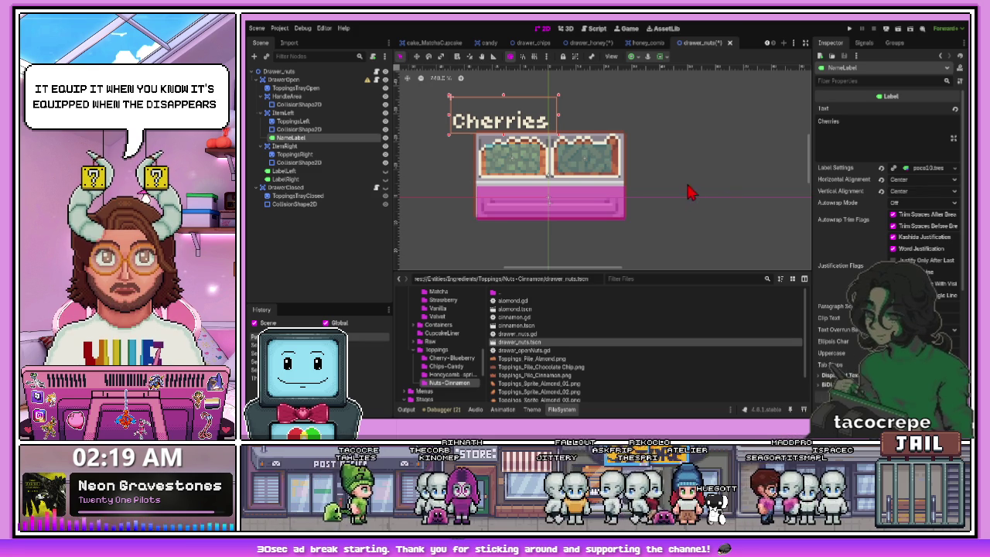
# Step: Widen the Cinnamon label and move it over the right tray
pyautogui.scroll(-2, 657, 199)
pyautogui.scroll(1, 618, 205)
pyautogui.scroll(1, 585, 206)
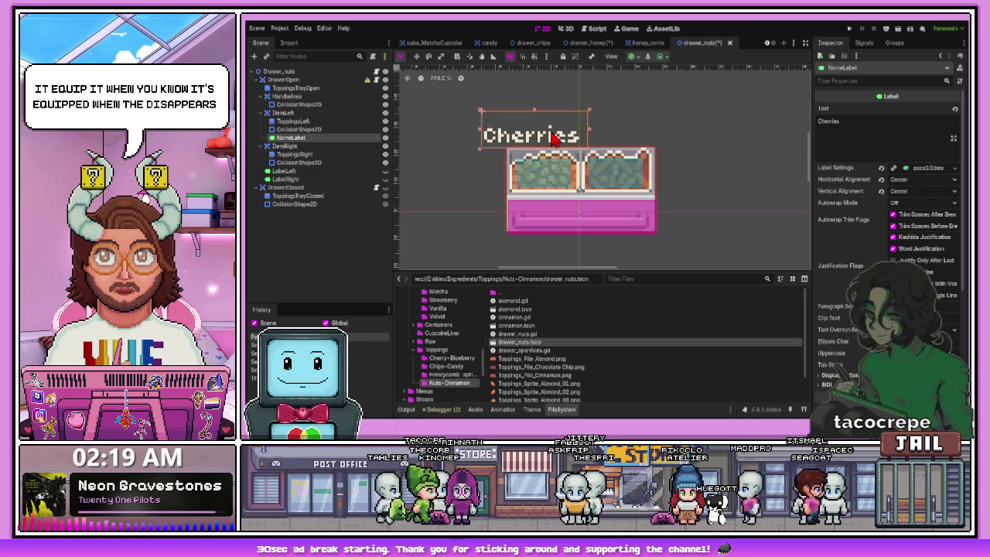
pyautogui.scroll(2, 541, 166)
pyautogui.click(534, 164)
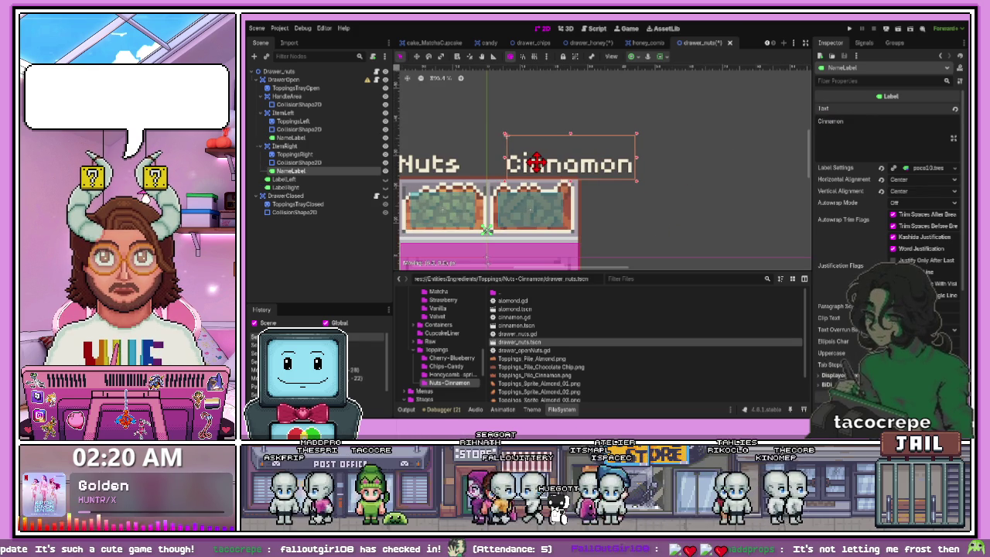
pyautogui.moveTo(639, 157)
pyautogui.mouseDown()
pyautogui.moveTo(648, 157)
pyautogui.moveTo(586, 160)
pyautogui.mouseUp()
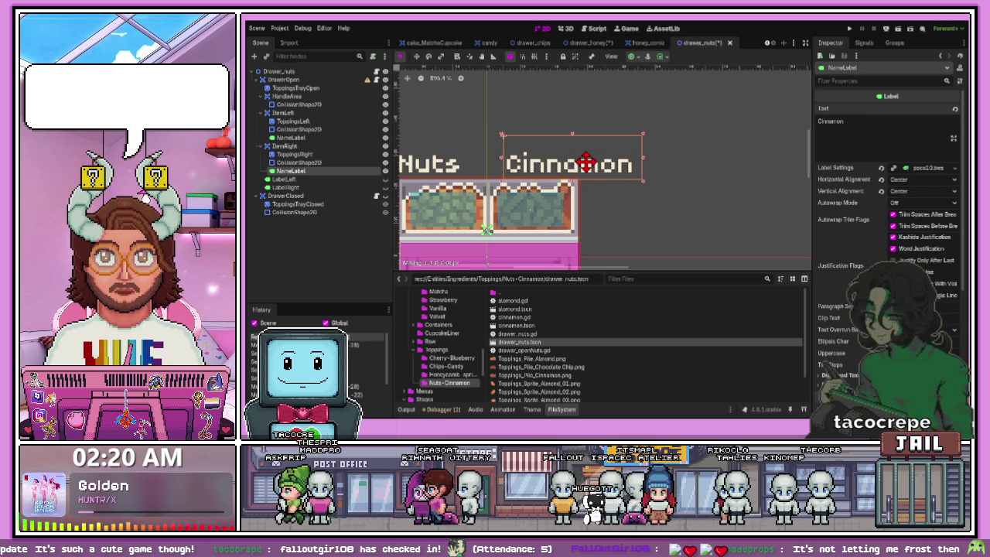
# Step: Shift the Nuts label slightly right and up over the left tray
pyautogui.scroll(-1, 576, 162)
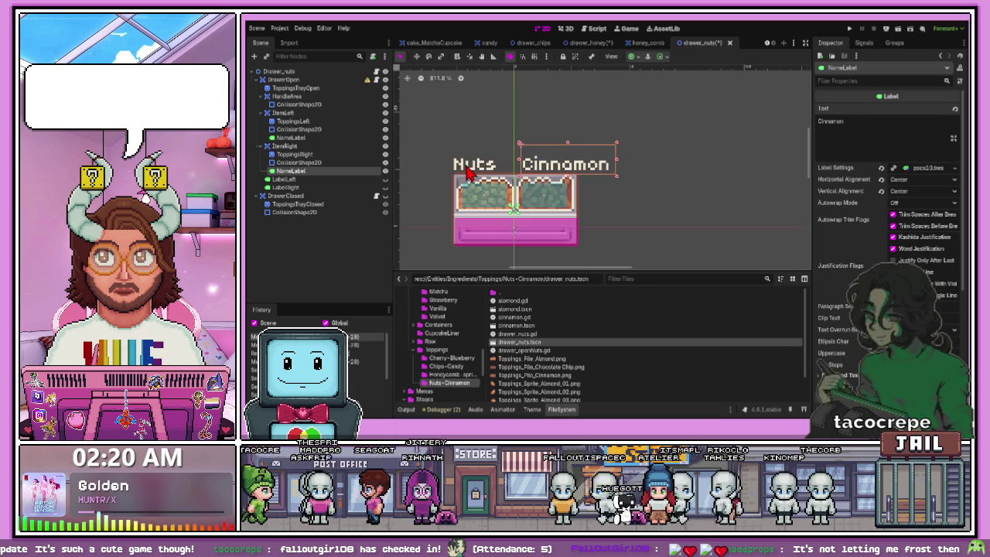
pyautogui.click(487, 172)
pyautogui.scroll(2, 487, 174)
pyautogui.moveTo(487, 173); pyautogui.dragTo(494, 164)
pyautogui.scroll(-1, 563, 192)
pyautogui.click(629, 205)
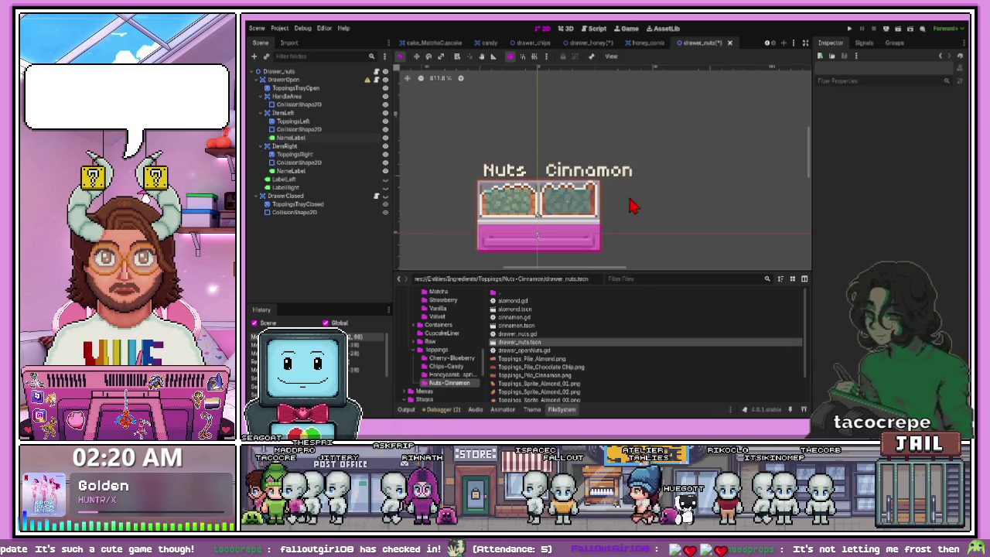
# Step: Fine-tune the Cinnamon label's position by a few pixels
pyautogui.scroll(-1, 581, 206)
pyautogui.scroll(1, 576, 197)
pyautogui.scroll(1, 576, 195)
pyautogui.moveTo(595, 174); pyautogui.dragTo(598, 174)
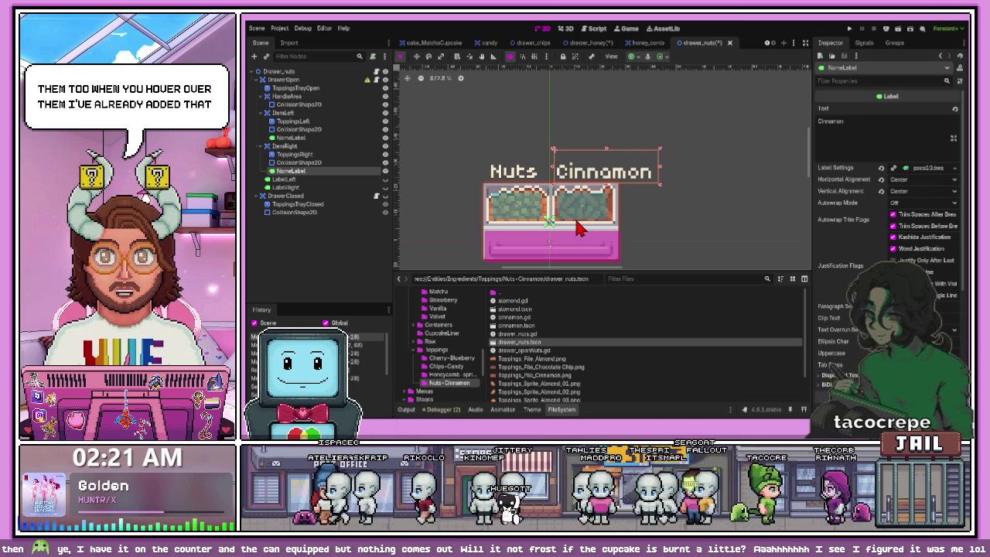
# Step: Move the Nuts label about 18 pixels to the left
pyautogui.click(678, 223)
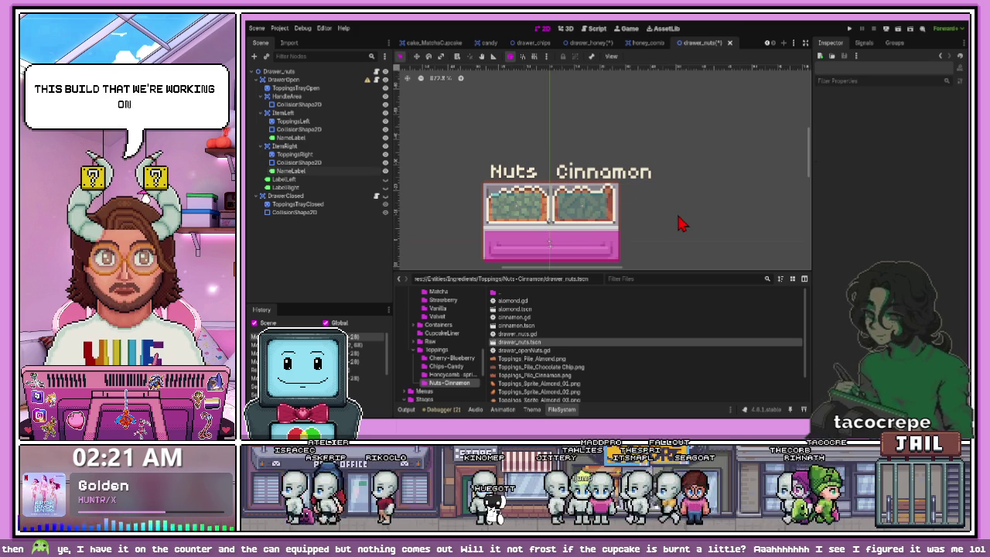
pyautogui.scroll(1, 556, 224)
pyautogui.moveTo(506, 160); pyautogui.dragTo(491, 160)
pyautogui.click(592, 160)
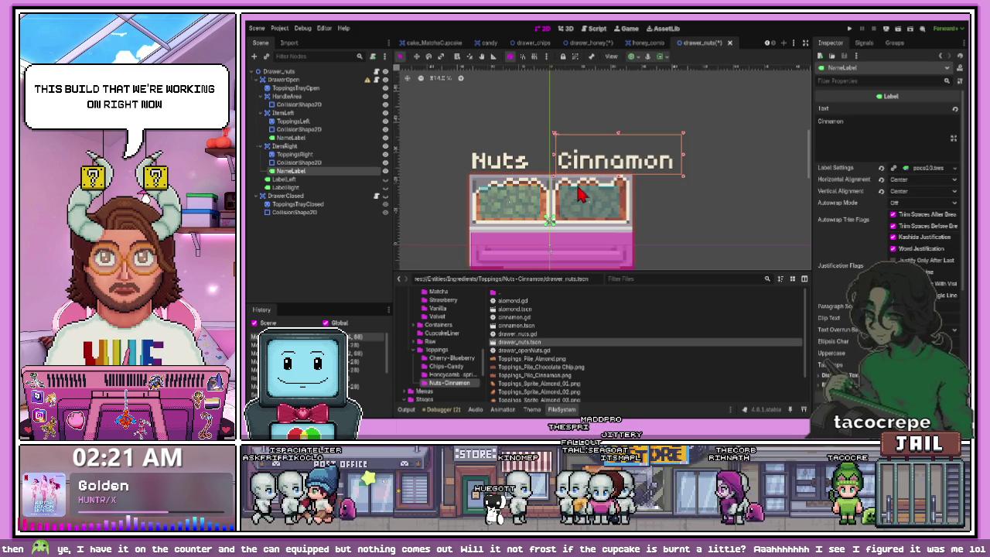
pyautogui.click(715, 202)
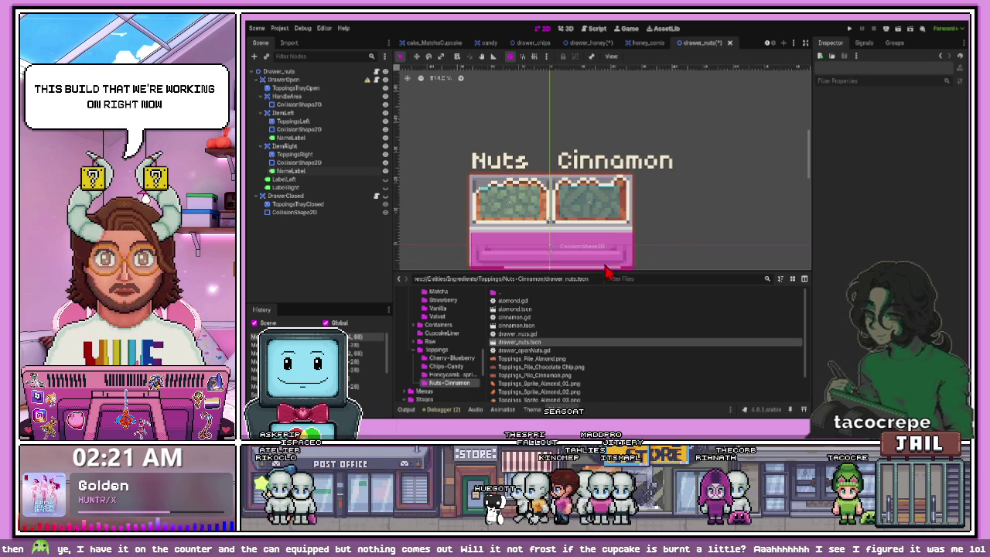
pyautogui.scroll(-1, 600, 162)
pyautogui.scroll(2, 546, 196)
# Step: Stretch ItemLeft's CollisionShape2D left, right and down to cover both trays
pyautogui.click(516, 209)
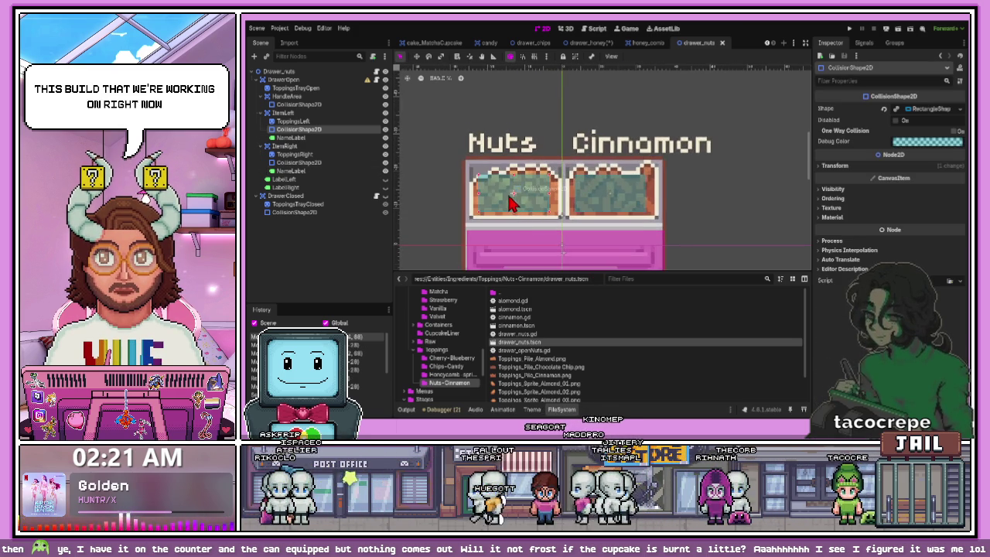
pyautogui.scroll(2, 495, 204)
pyautogui.moveTo(469, 199); pyautogui.dragTo(461, 200)
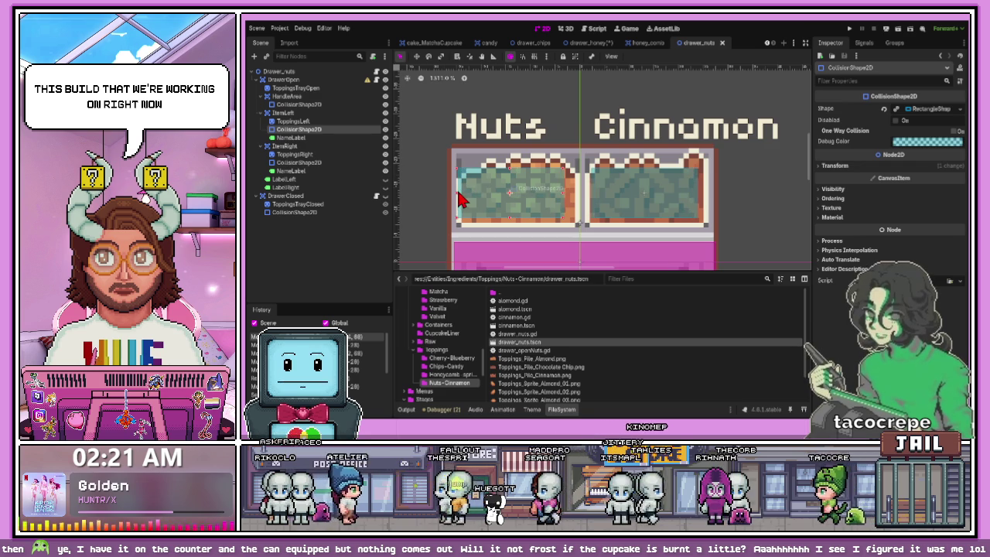
pyautogui.moveTo(565, 203); pyautogui.dragTo(576, 203)
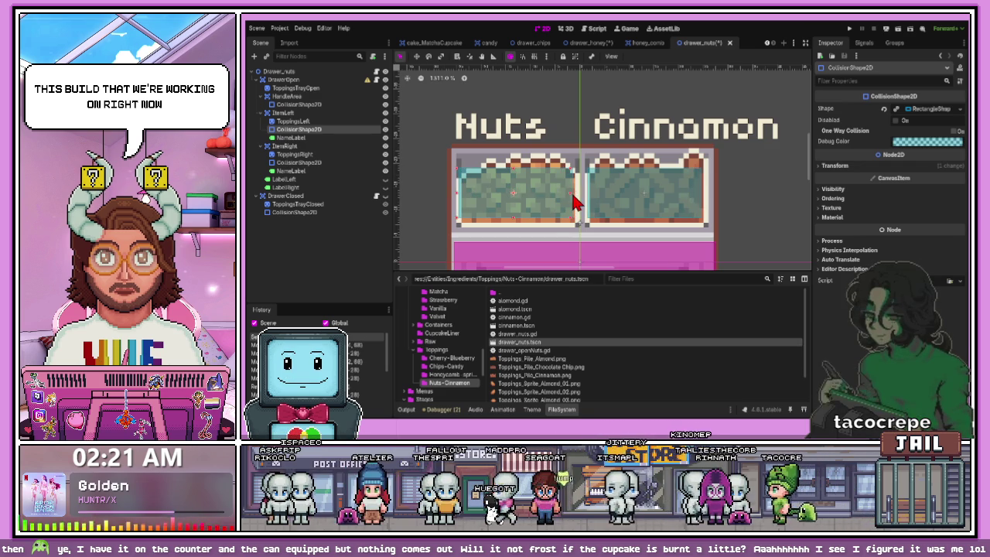
pyautogui.moveTo(517, 226); pyautogui.dragTo(520, 230)
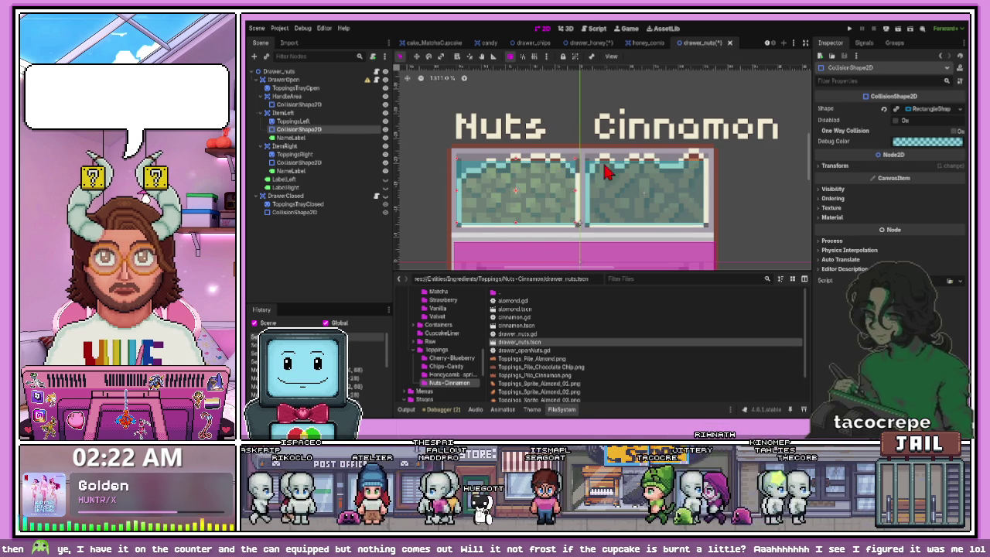
# Step: Save the drawer_nuts scene
pyautogui.click(700, 189)
pyautogui.scroll(-1, 700, 189)
pyautogui.hotkey('ctrl', 's')
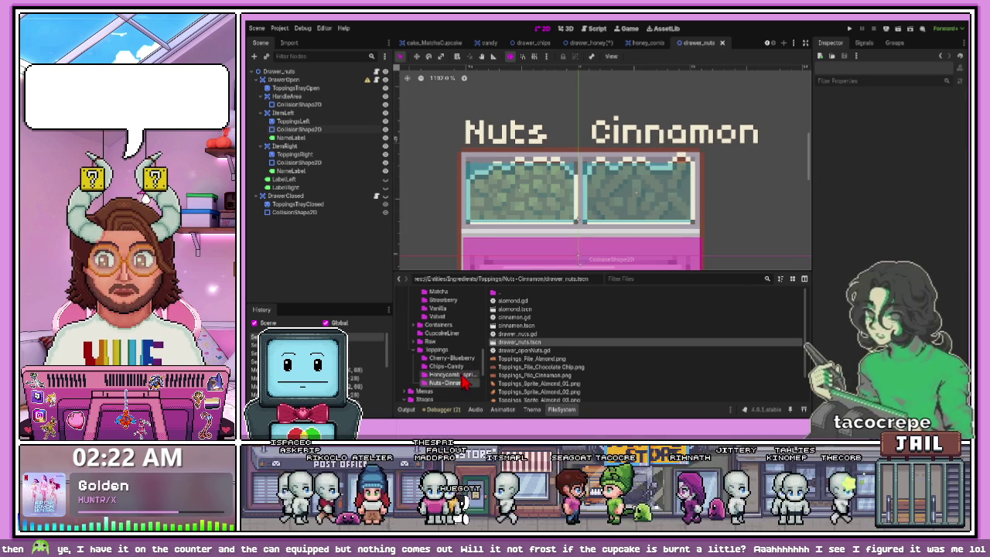
# Step: Open the sprinkles, honey_comb and drawer_honey scenes from the Honeycomb-sprinkles folder
pyautogui.click(456, 374)
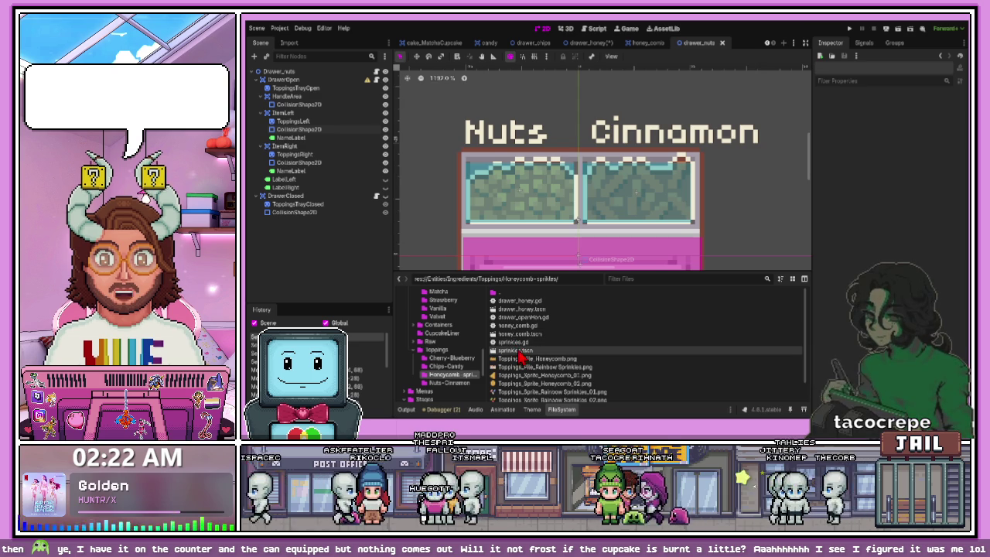
pyautogui.doubleClick(523, 352)
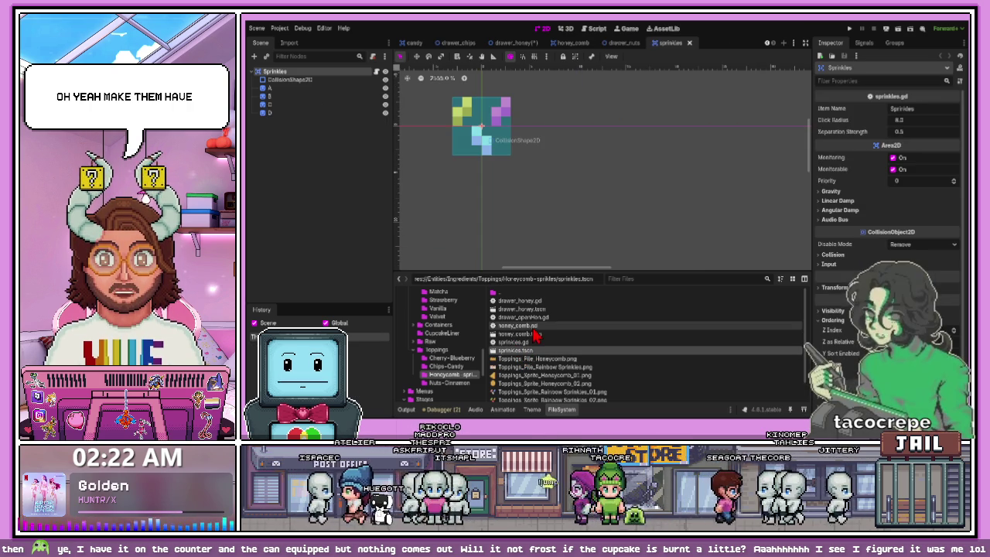
pyautogui.doubleClick(521, 334)
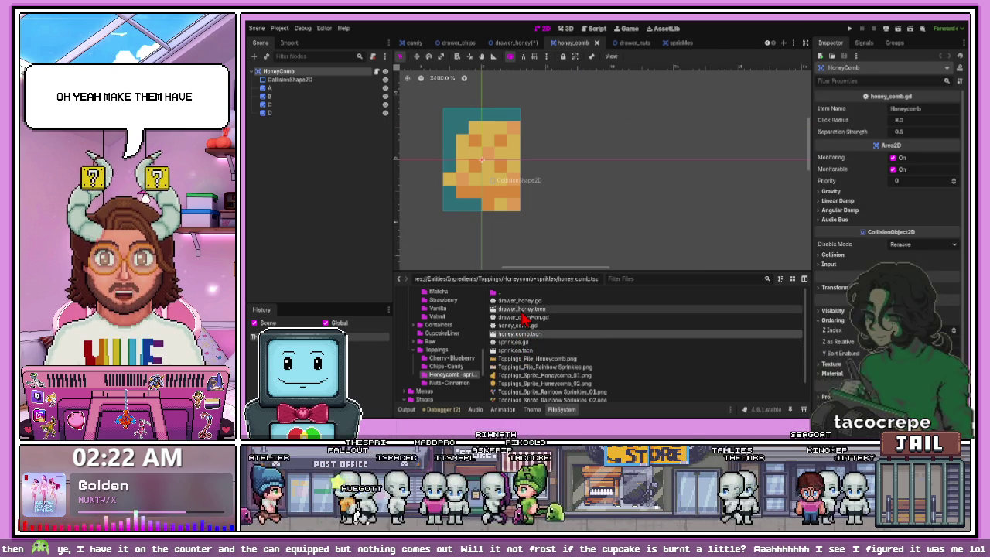
pyautogui.doubleClick(522, 310)
pyautogui.scroll(3, 526, 205)
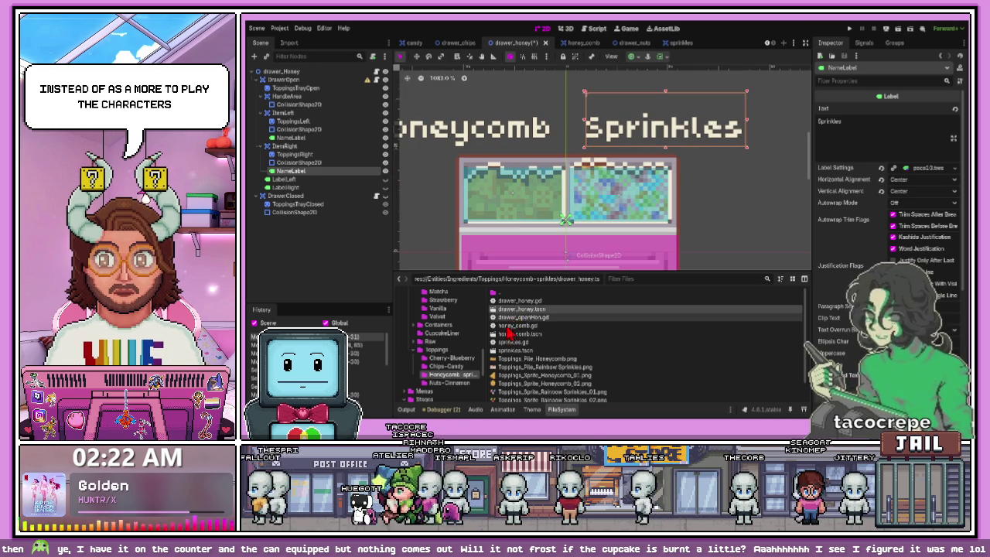
# Step: Open drawer_Cherry, its drawer_CherryOpen and drawer_Closed scripts, and top_blueberry from Cherry-Blueberry
pyautogui.click(455, 367)
pyautogui.click(451, 358)
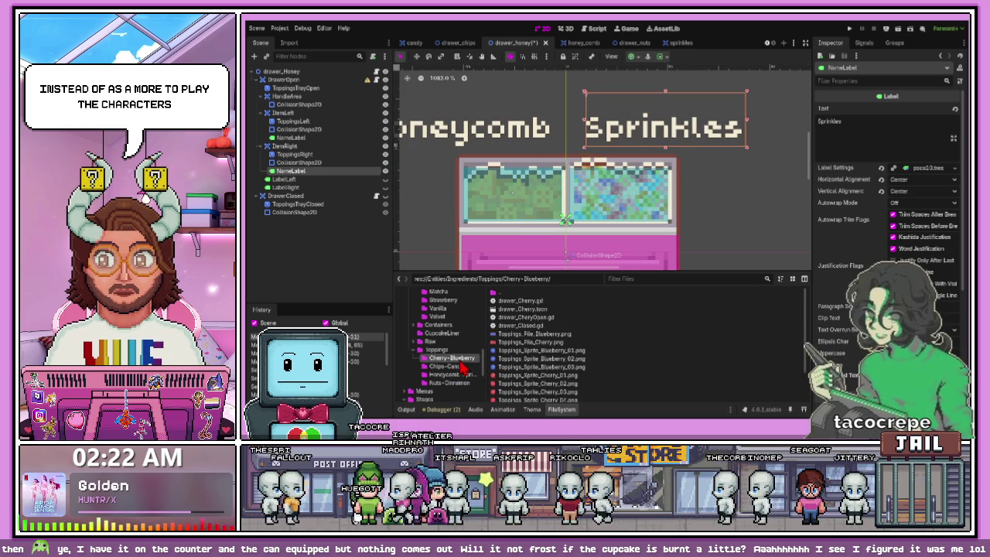
pyautogui.doubleClick(522, 308)
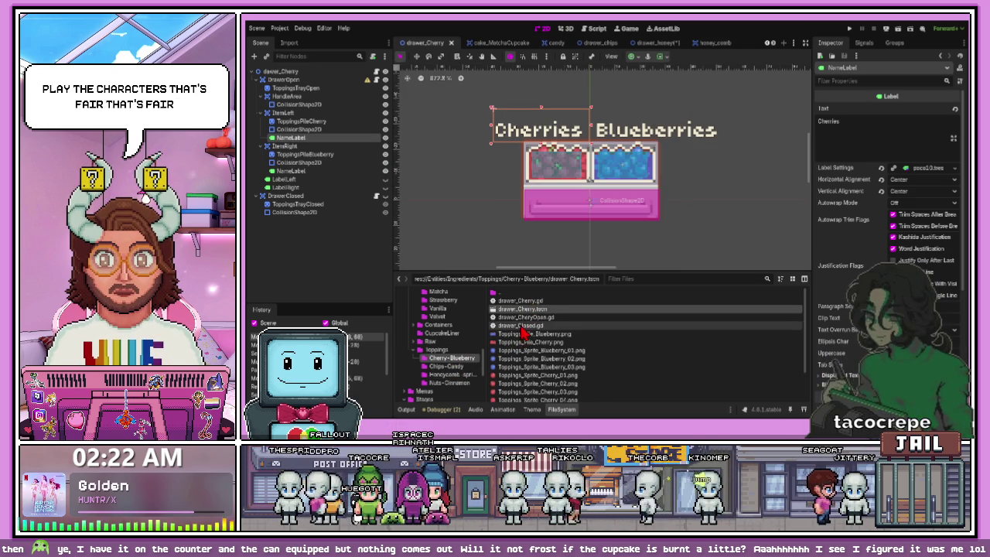
pyautogui.click(521, 301)
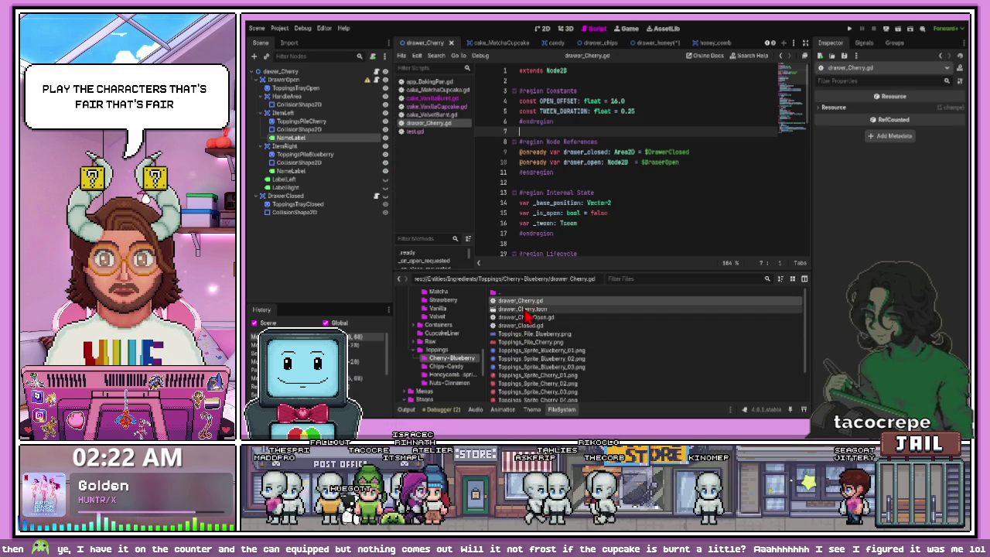
pyautogui.doubleClick(529, 317)
pyautogui.doubleClick(528, 326)
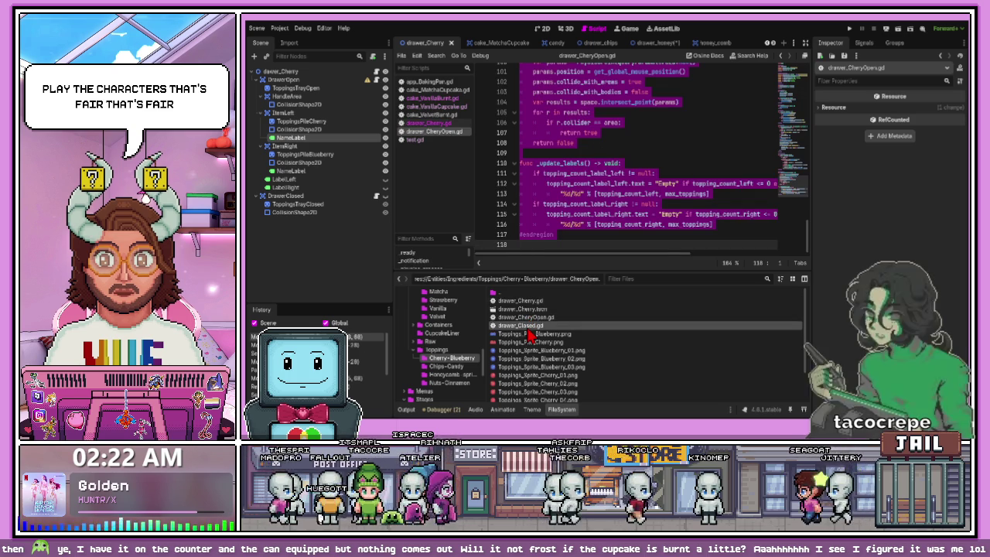
pyautogui.scroll(-2, 522, 364)
pyautogui.doubleClick(522, 379)
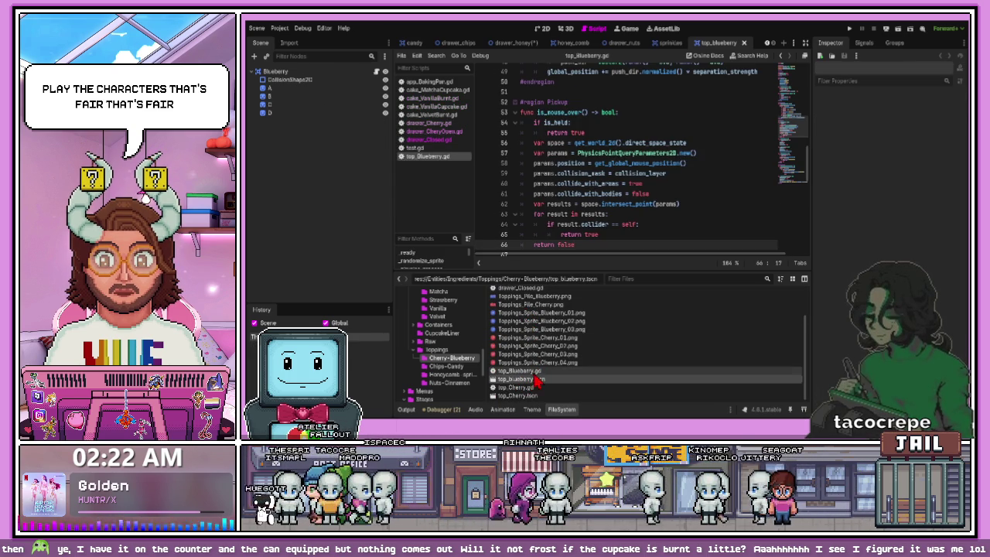
# Step: Return to the drawer_honey scene in the 2D view and save it
pyautogui.click(544, 29)
pyautogui.scroll(15, 488, 126)
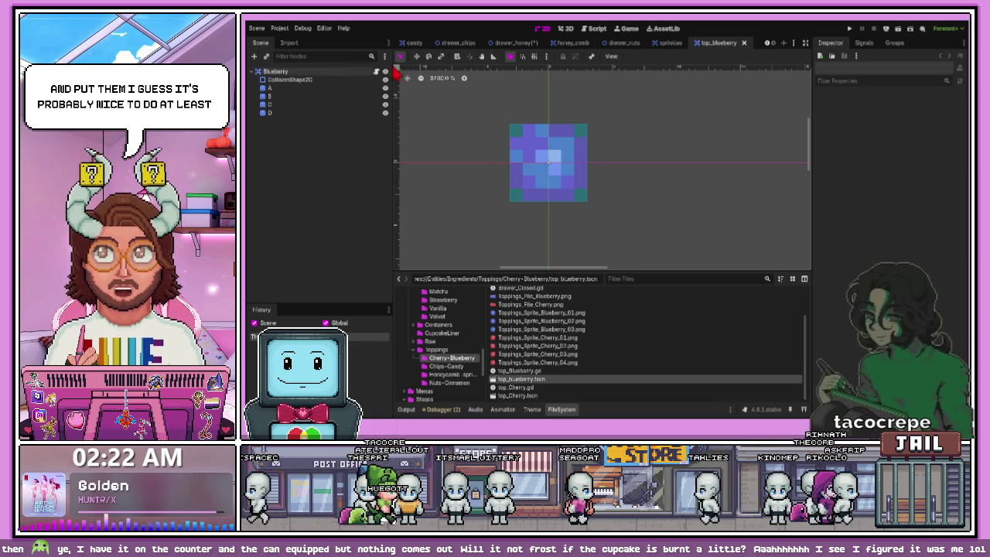
pyautogui.click(670, 45)
pyautogui.click(572, 43)
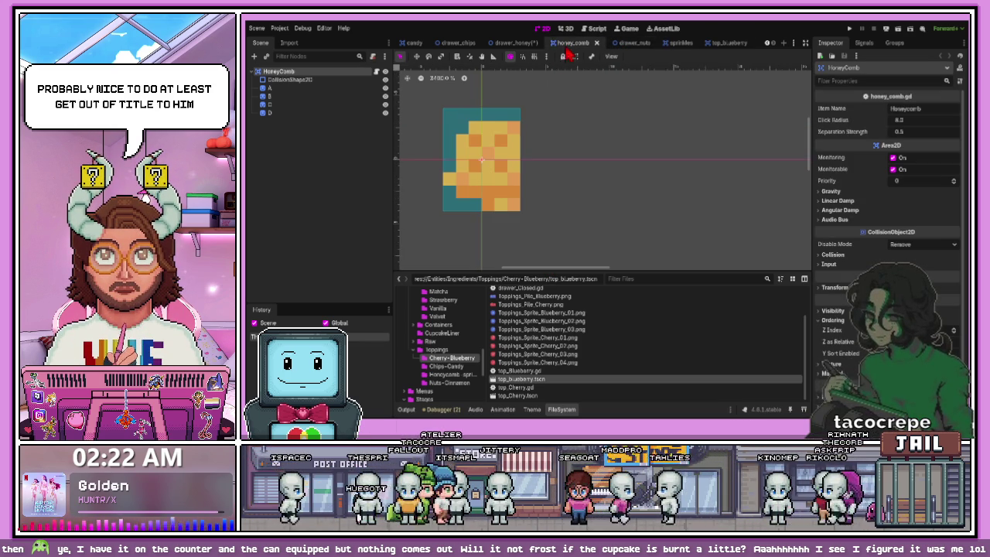
pyautogui.click(532, 45)
pyautogui.click(532, 137)
pyautogui.hotkey('ctrl', 's')
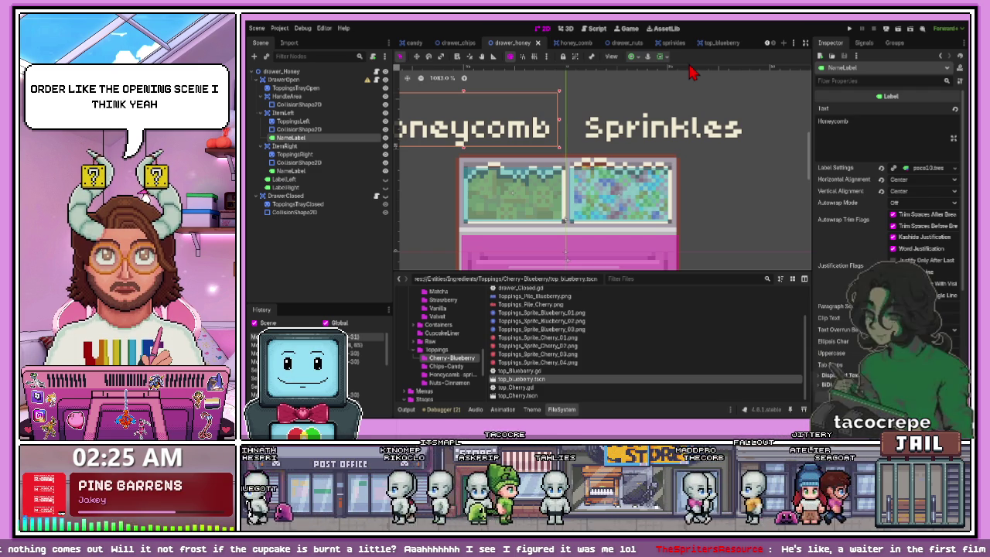
pyautogui.scroll(-2, 565, 185)
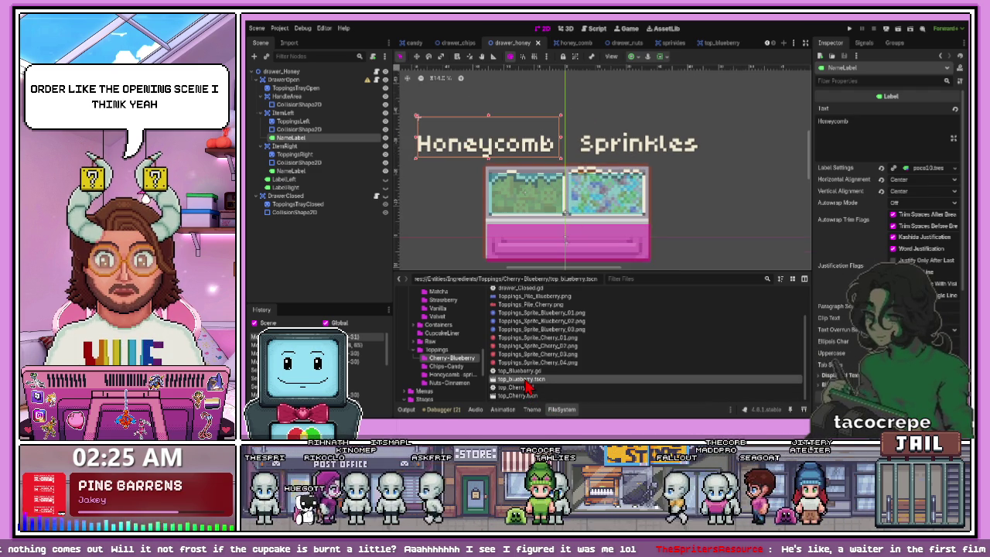
# Step: Open top_blueberry and assign a ShaderMaterial to blueberry sprite A
pyautogui.doubleClick(526, 380)
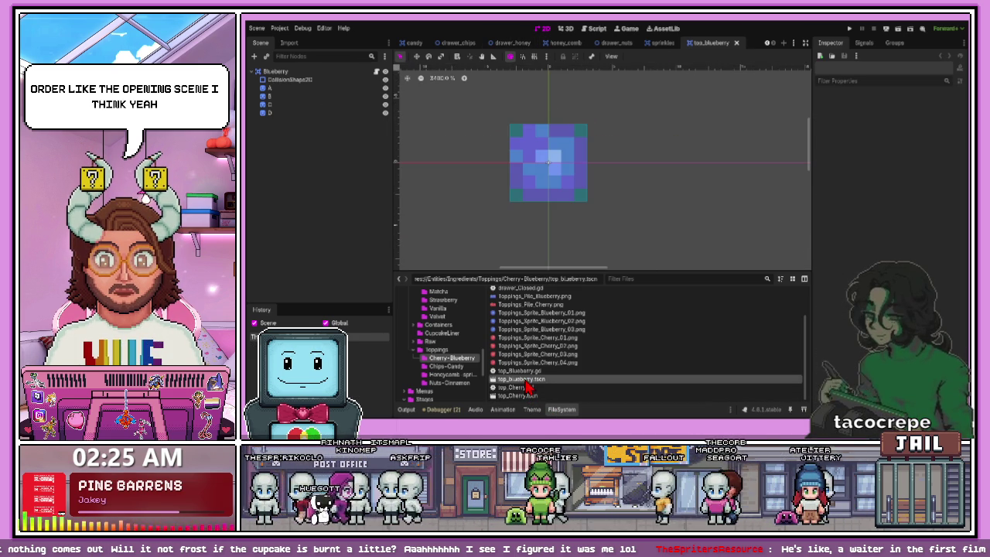
pyautogui.click(283, 89)
pyautogui.click(831, 225)
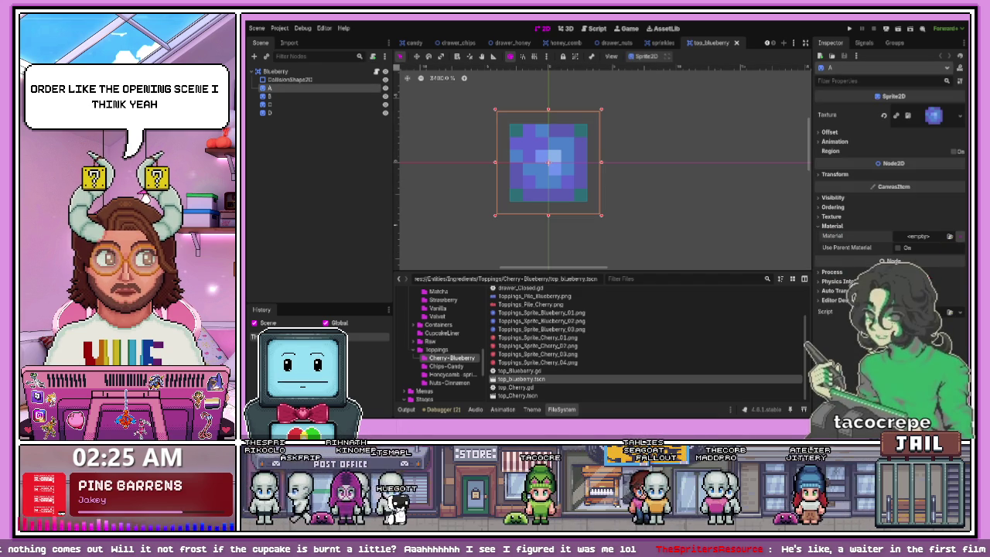
pyautogui.click(917, 236)
pyautogui.click(932, 259)
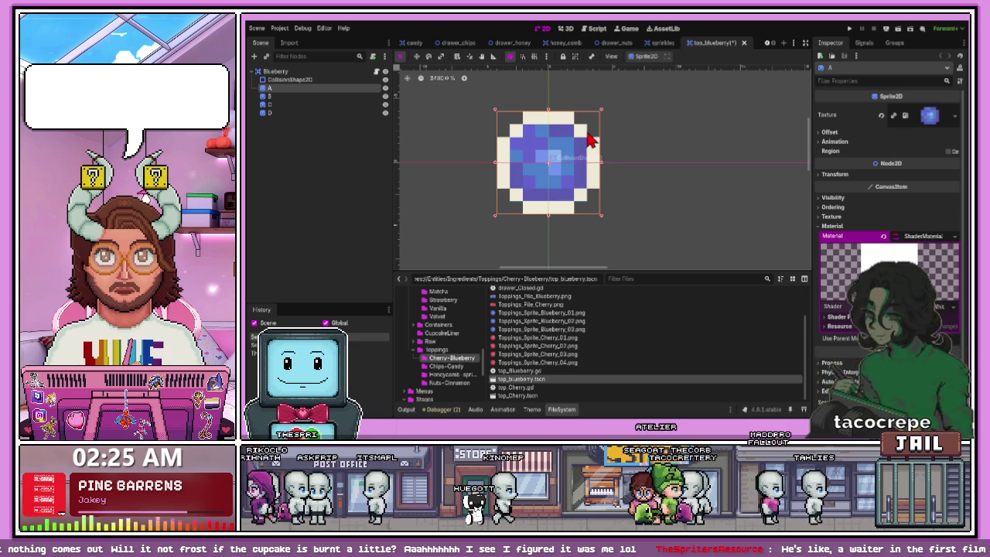
pyautogui.click(657, 157)
pyautogui.scroll(-2, 572, 204)
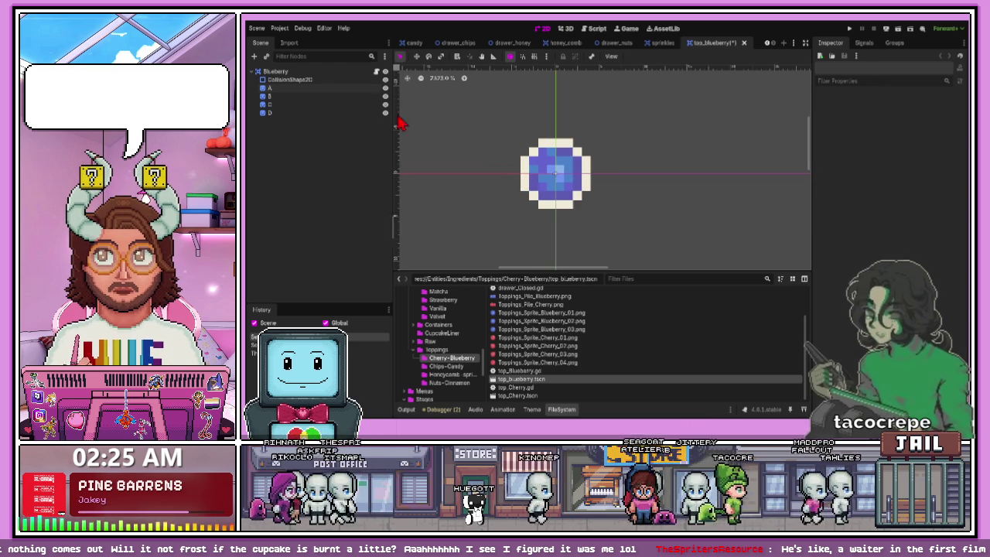
# Step: Apply the same shader material to blueberry sprite B
pyautogui.click(357, 96)
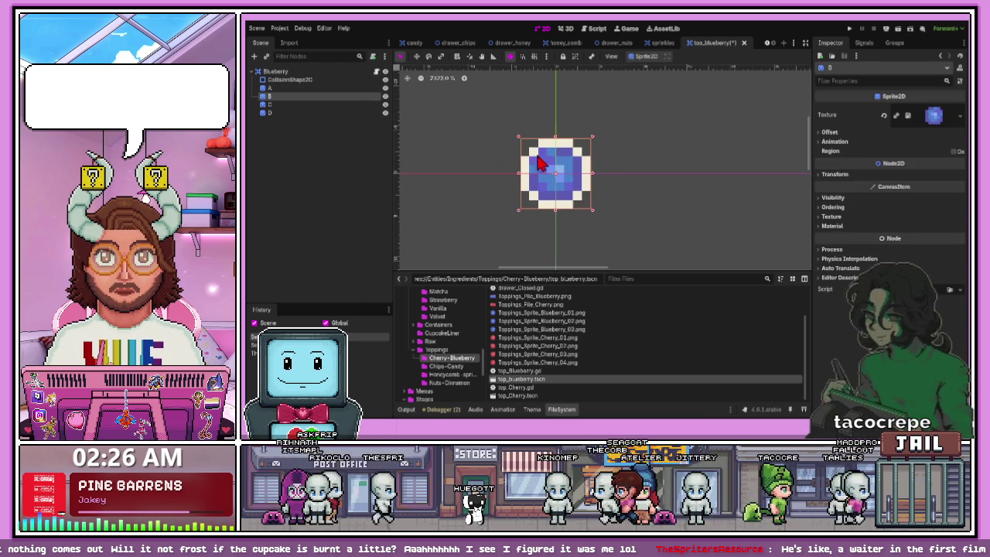
pyautogui.click(833, 225)
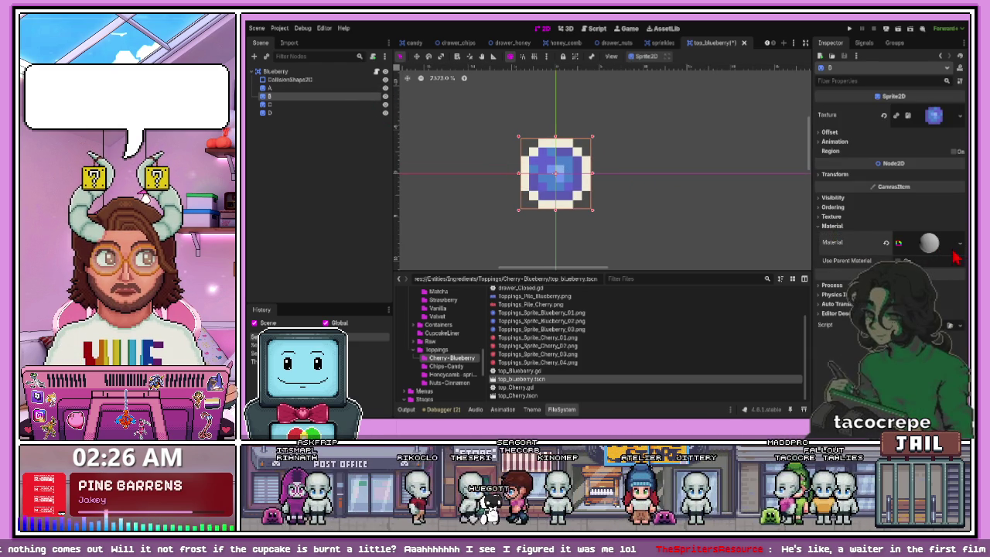
pyautogui.click(899, 246)
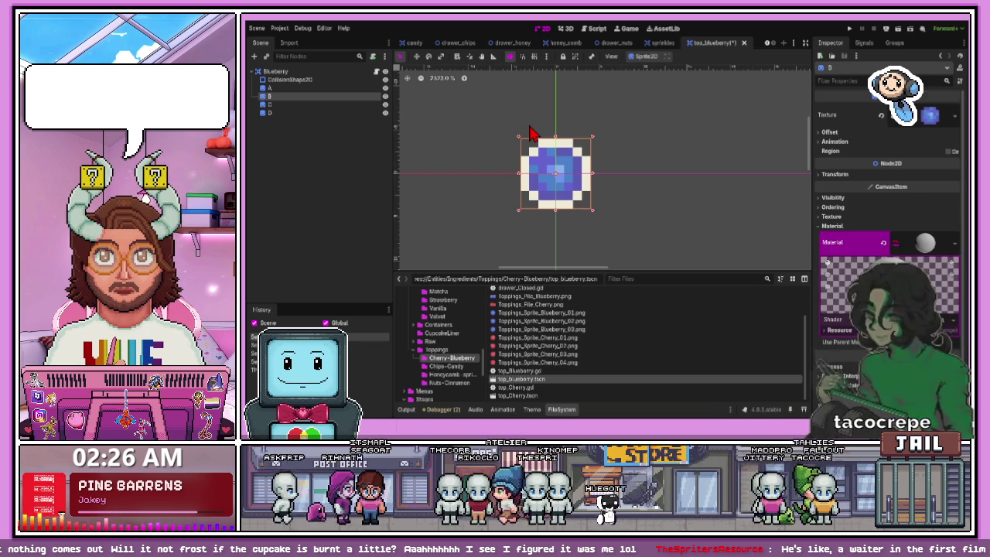
pyautogui.click(348, 105)
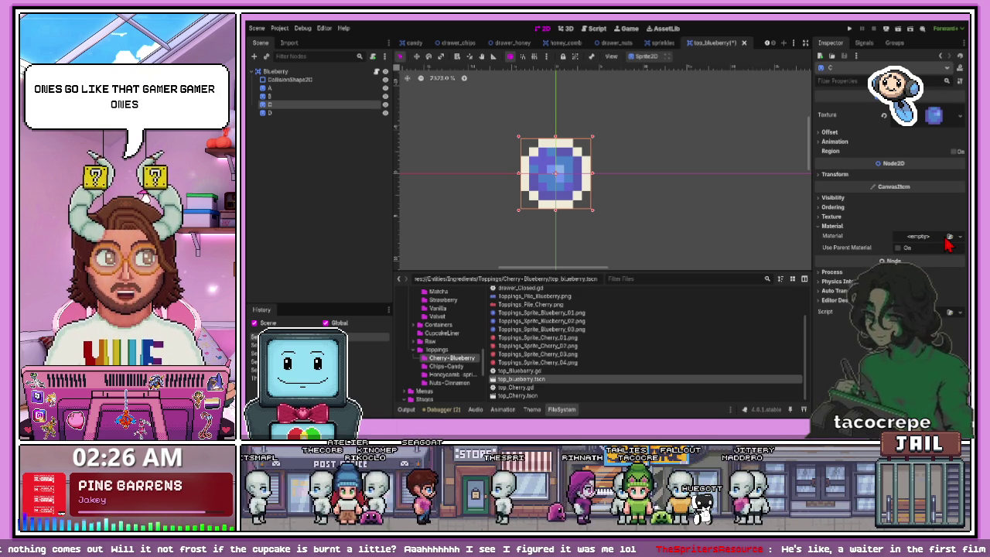
# Step: Assign a ShaderMaterial to blueberry sprite C and expand its details
pyautogui.click(949, 236)
pyautogui.click(900, 259)
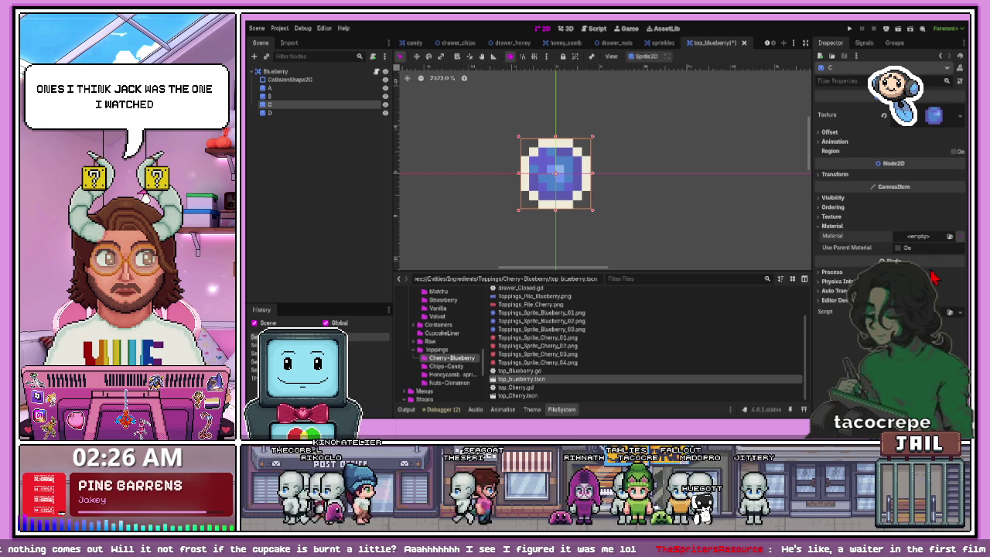
pyautogui.click(896, 249)
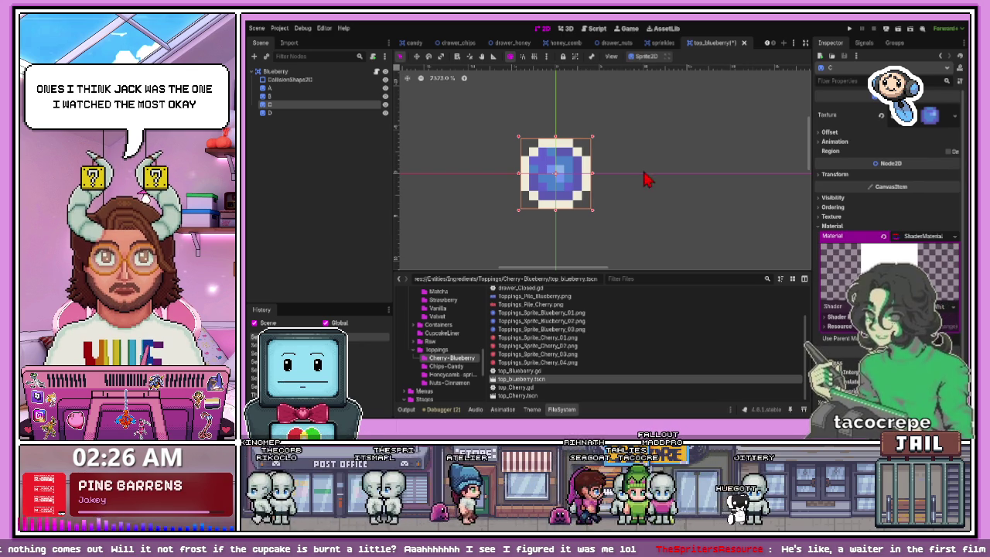
pyautogui.click(344, 119)
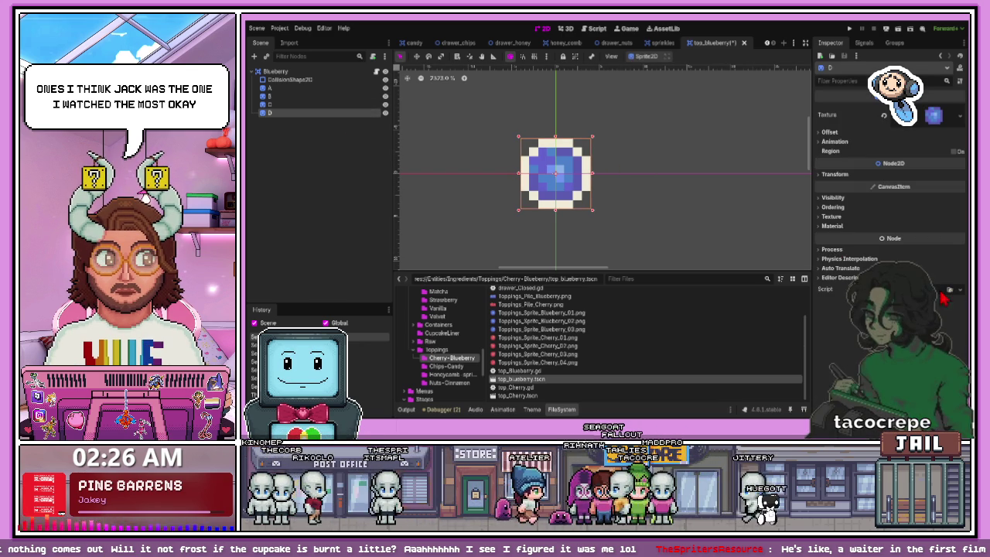
# Step: Give sprite D the shader material and expand its outline Shader Parameters
pyautogui.click(834, 226)
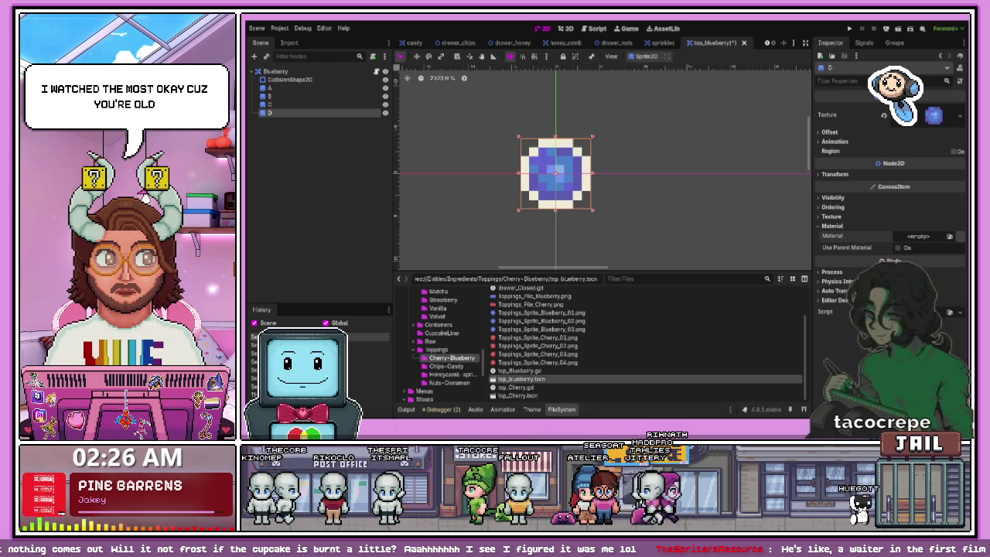
pyautogui.click(919, 236)
pyautogui.click(928, 256)
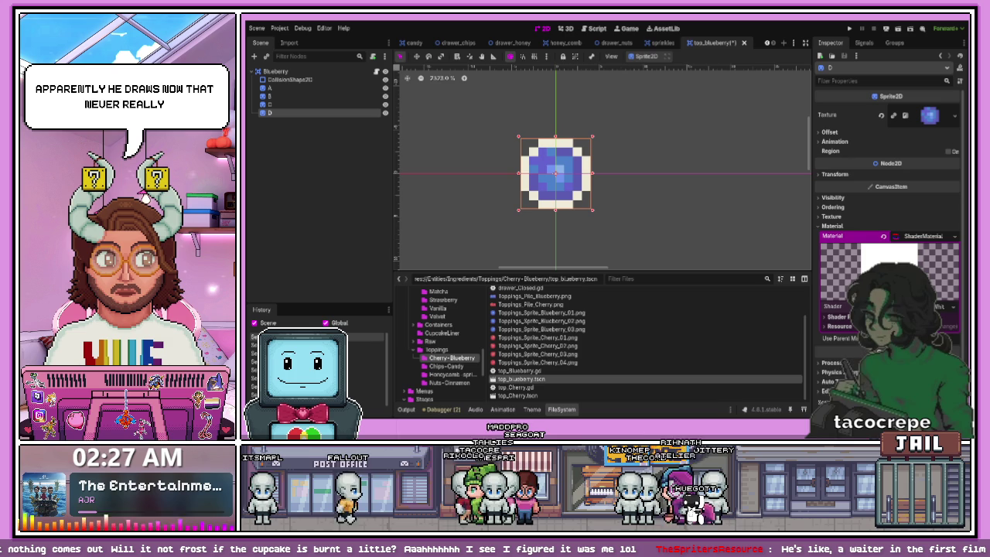
pyautogui.click(826, 318)
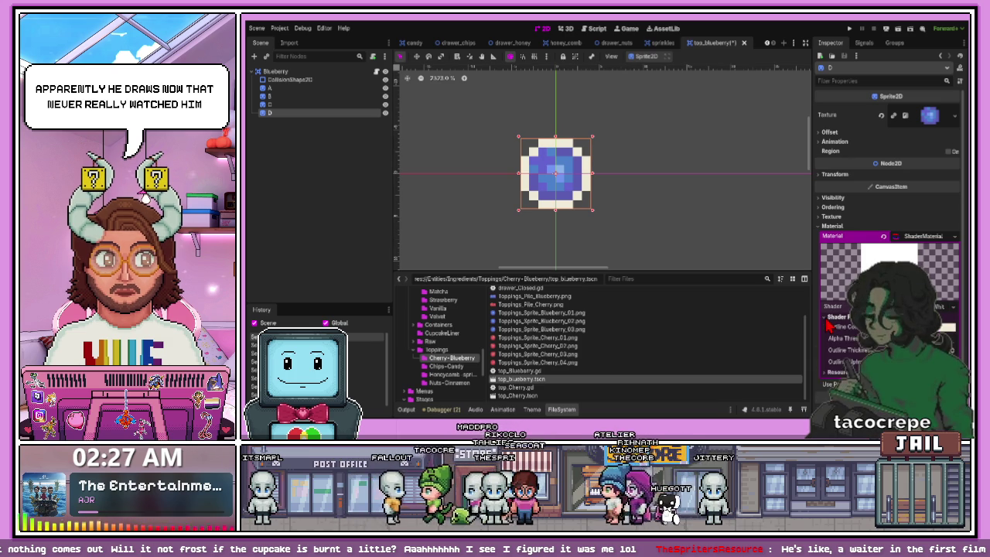
# Step: Paste the NameLabel node into the top_blueberry scene
pyautogui.click(368, 90)
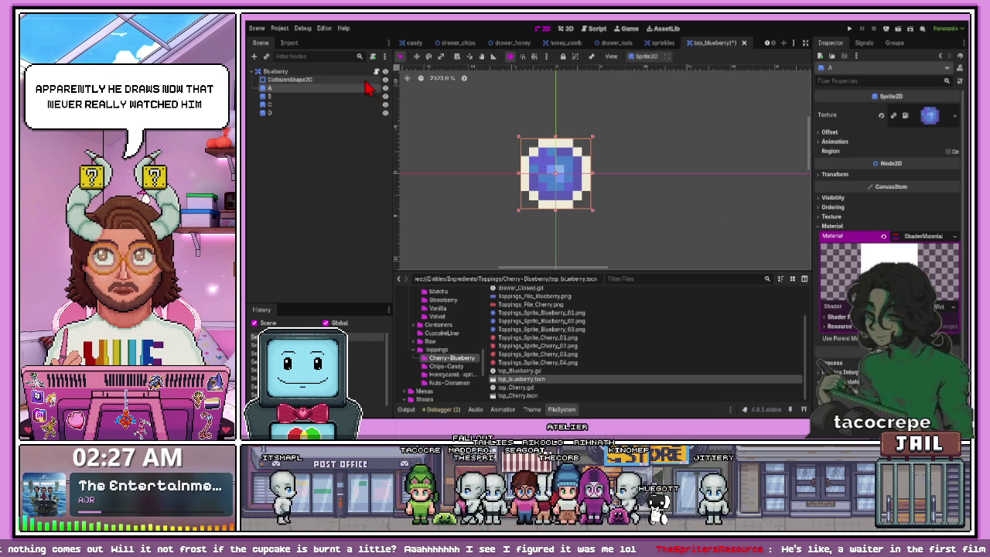
pyautogui.click(360, 79)
pyautogui.hotkey('ctrl', 'v')
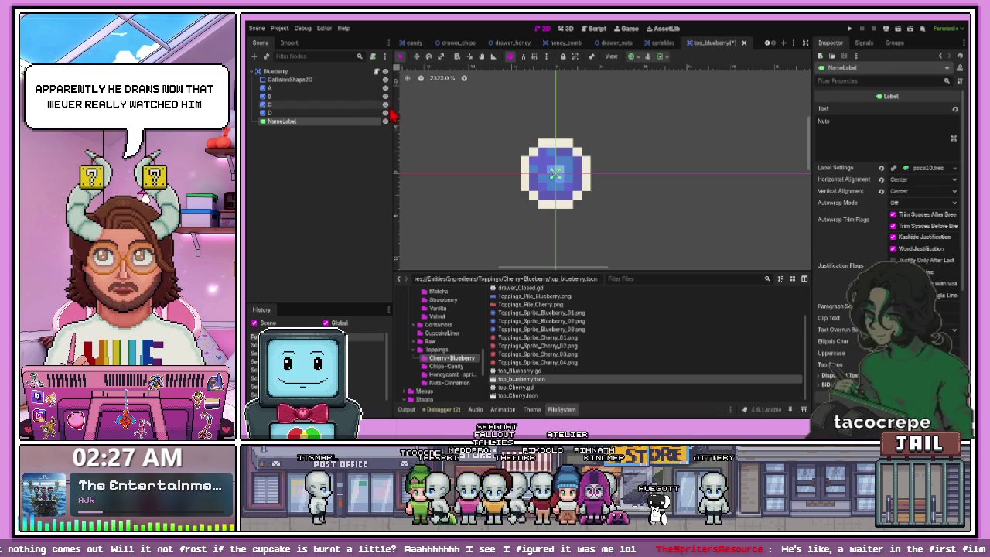
# Step: Drag the Nuts label up until it sits centred just above the blueberry
pyautogui.scroll(-1, 508, 171)
pyautogui.scroll(-7, 509, 172)
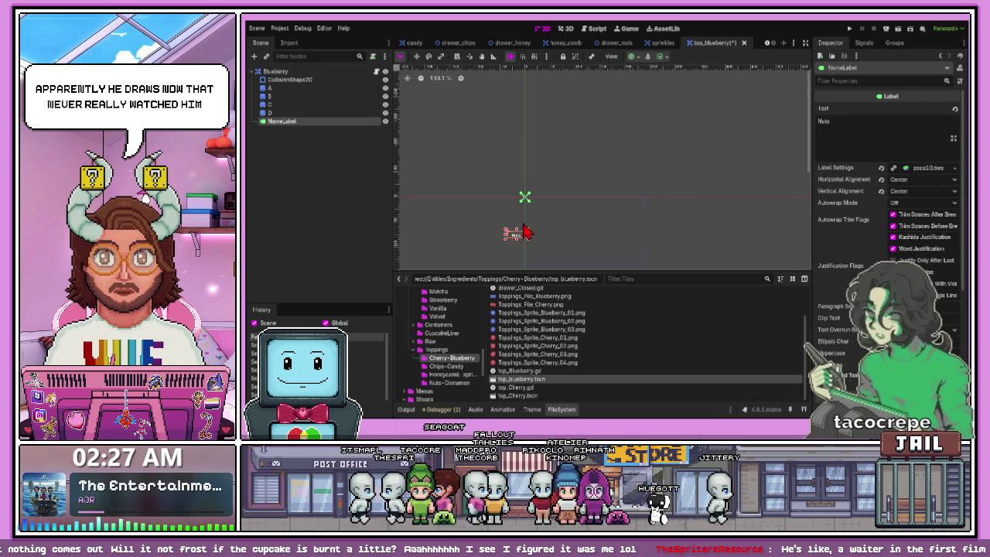
pyautogui.moveTo(526, 239); pyautogui.dragTo(528, 177)
pyautogui.scroll(5, 528, 182)
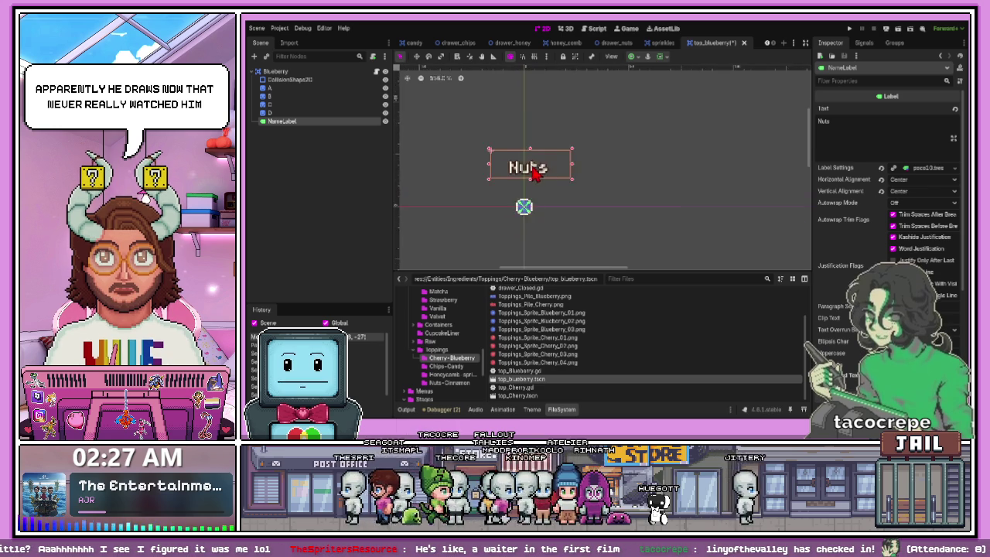
pyautogui.moveTo(528, 195); pyautogui.dragTo(534, 199)
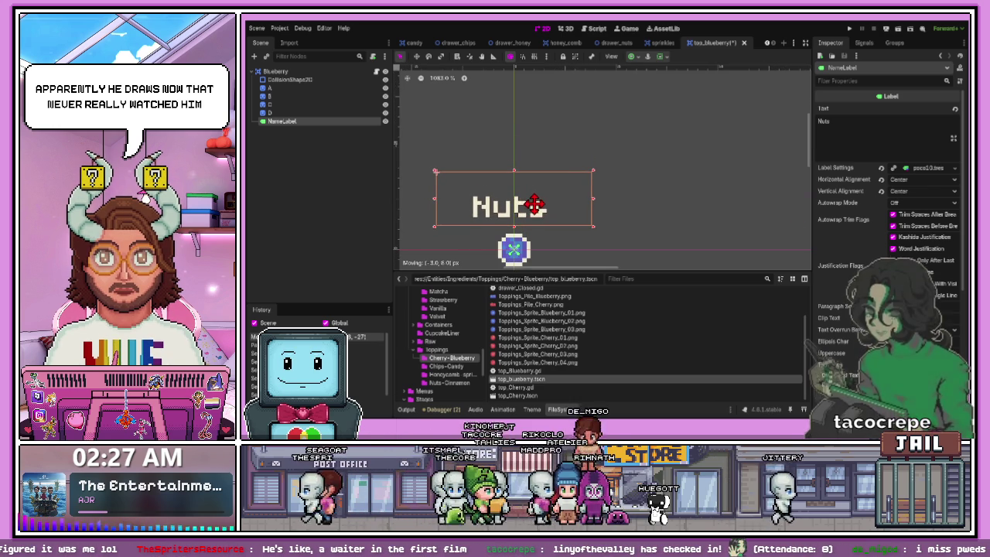
pyautogui.scroll(-1, 534, 199)
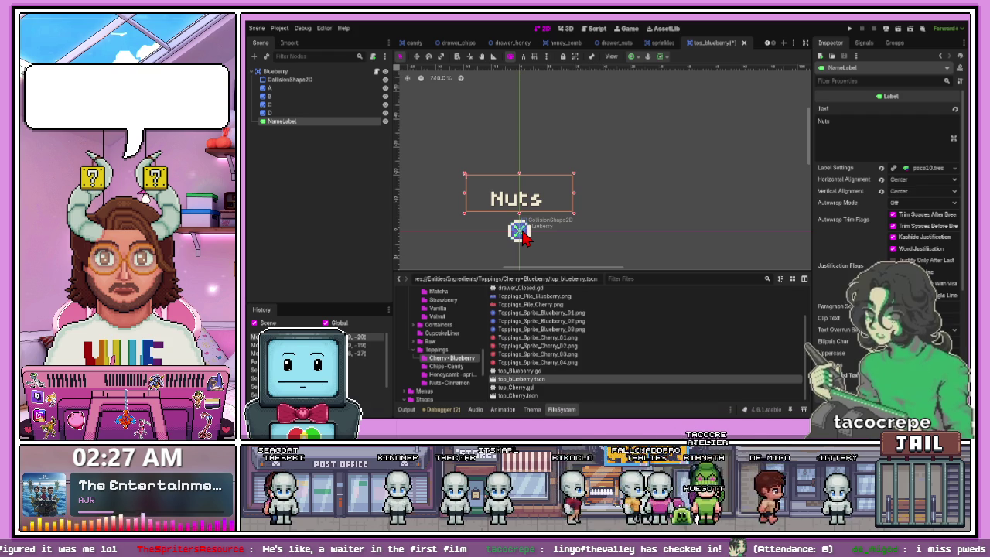
pyautogui.scroll(4, 502, 212)
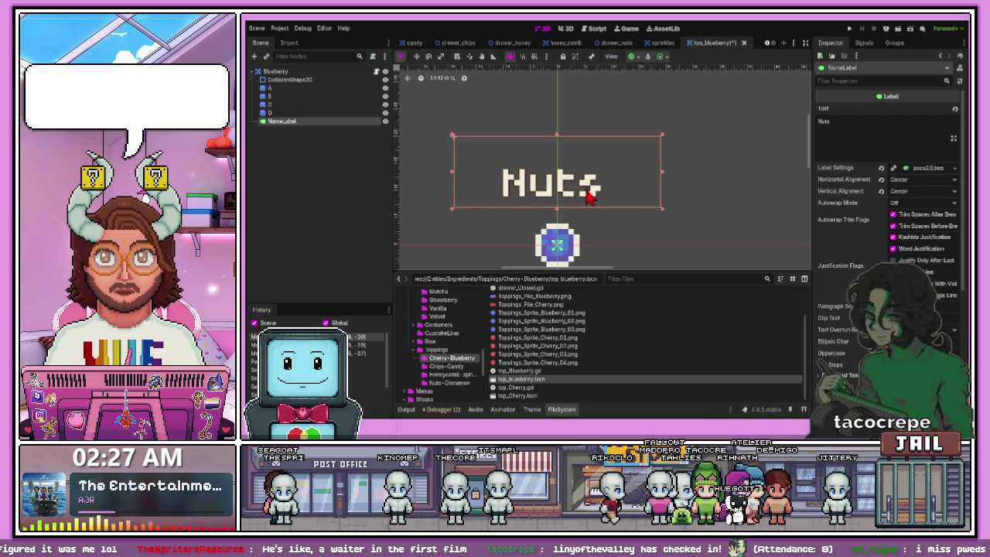
pyautogui.moveTo(568, 198); pyautogui.dragTo(569, 193)
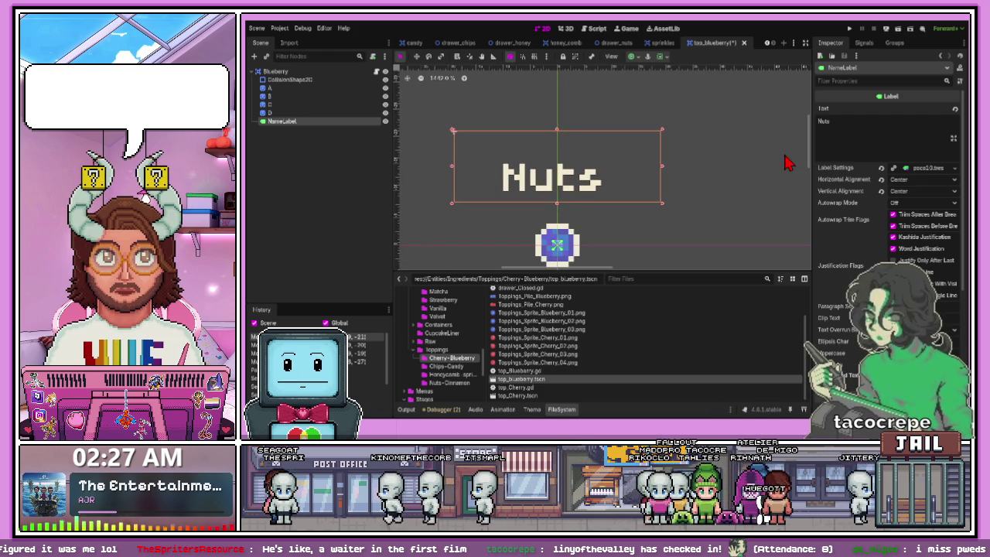
pyautogui.click(820, 139)
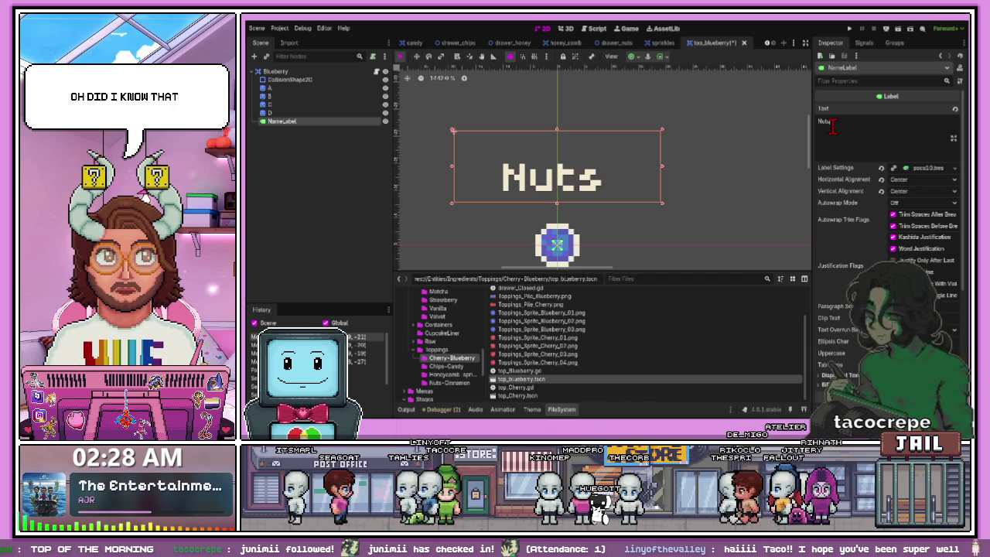
# Step: Replace the label text 'Nuts' with 'Blueberry'
pyautogui.hotkey('ctrl', 'z')
pyautogui.hotkey('ctrl', 'shift', 'z')
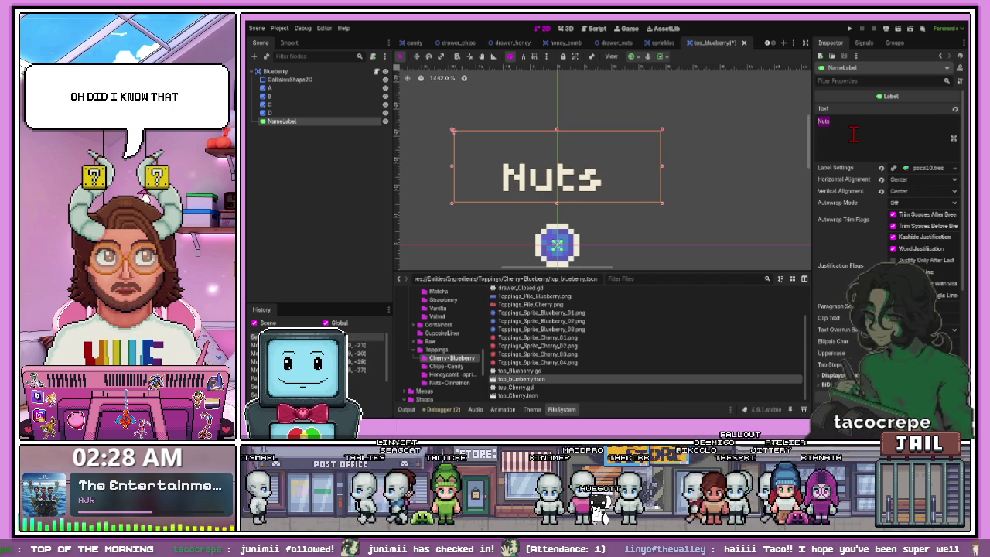
pyautogui.write('Blueberry')
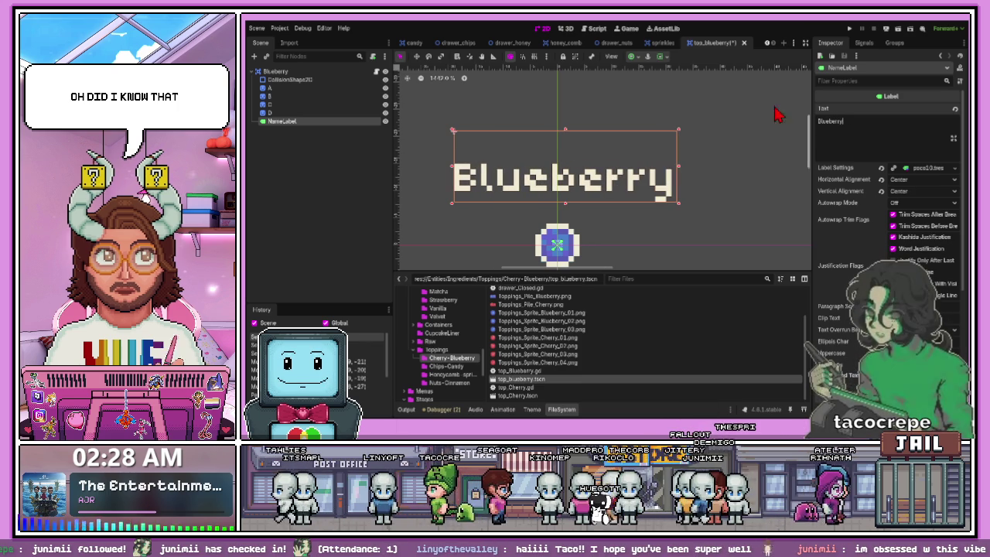
# Step: Widen the Blueberry label box, centre it above the blueberry, and save the scene
pyautogui.moveTo(453, 165); pyautogui.dragTo(436, 165)
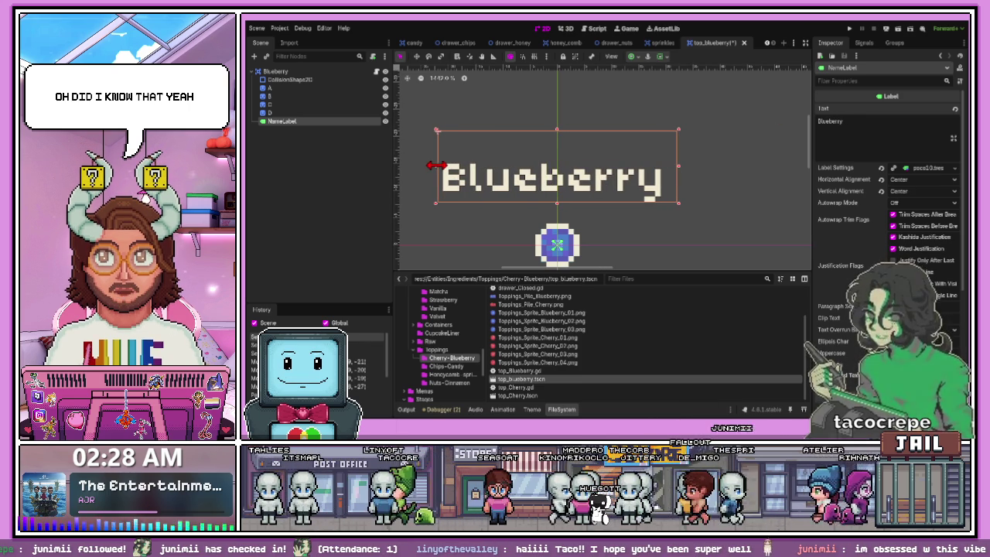
pyautogui.scroll(-1, 561, 176)
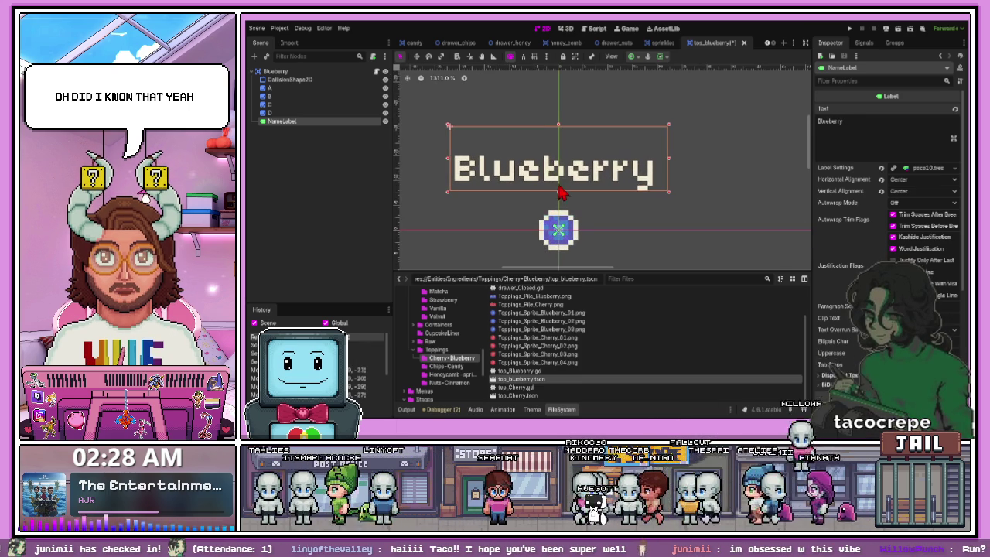
pyautogui.moveTo(561, 178); pyautogui.dragTo(556, 186)
pyautogui.click(651, 204)
pyautogui.click(590, 178)
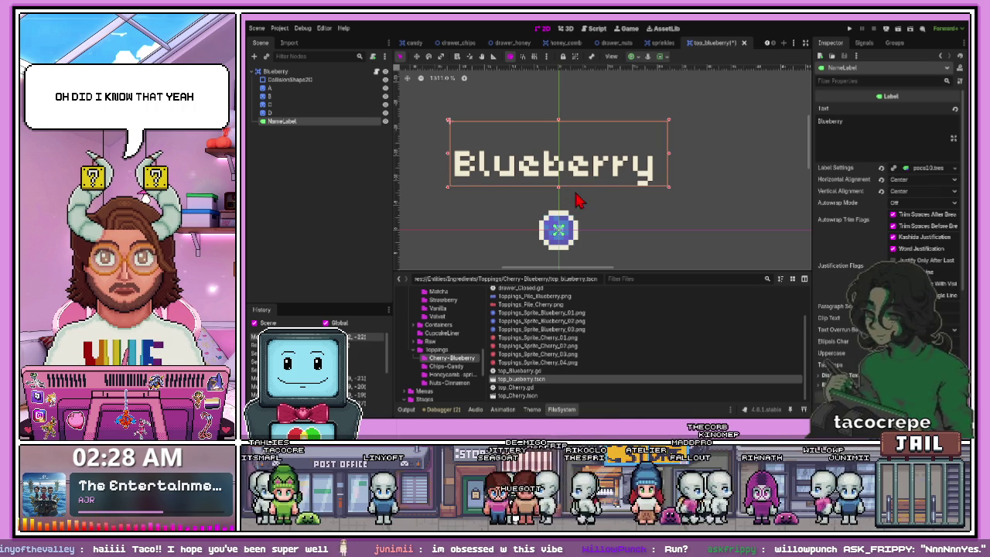
pyautogui.moveTo(559, 187); pyautogui.dragTo(557, 196)
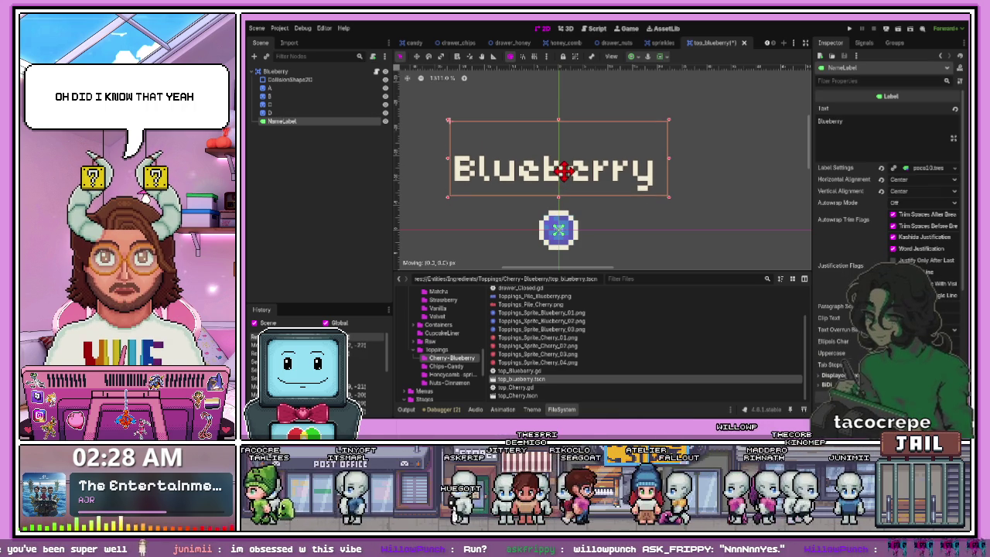
pyautogui.click(627, 203)
pyautogui.scroll(-2, 593, 214)
pyautogui.hotkey('ctrl', 's')
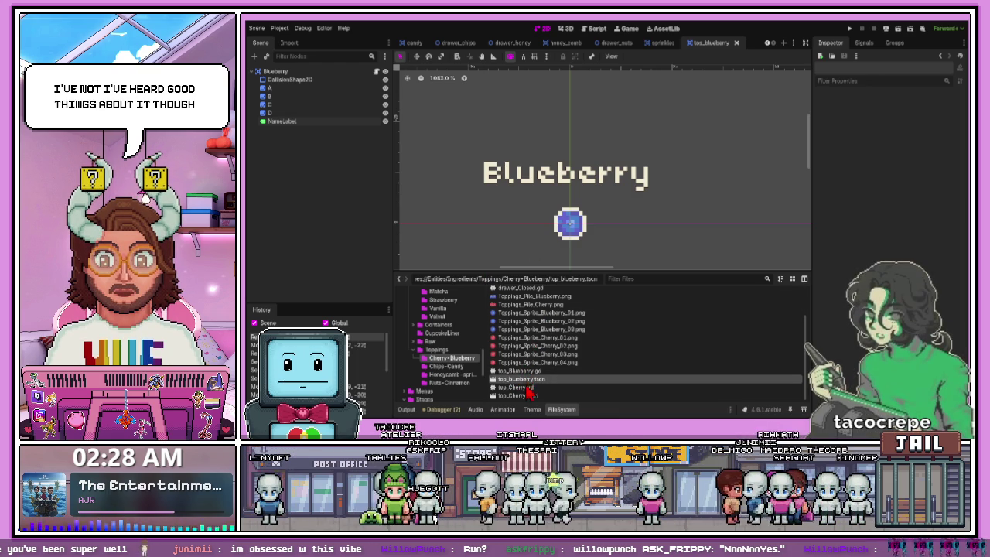
# Step: Open top_Cherry.tscn and paste the copied NameLabel node under Cherry
pyautogui.doubleClick(523, 394)
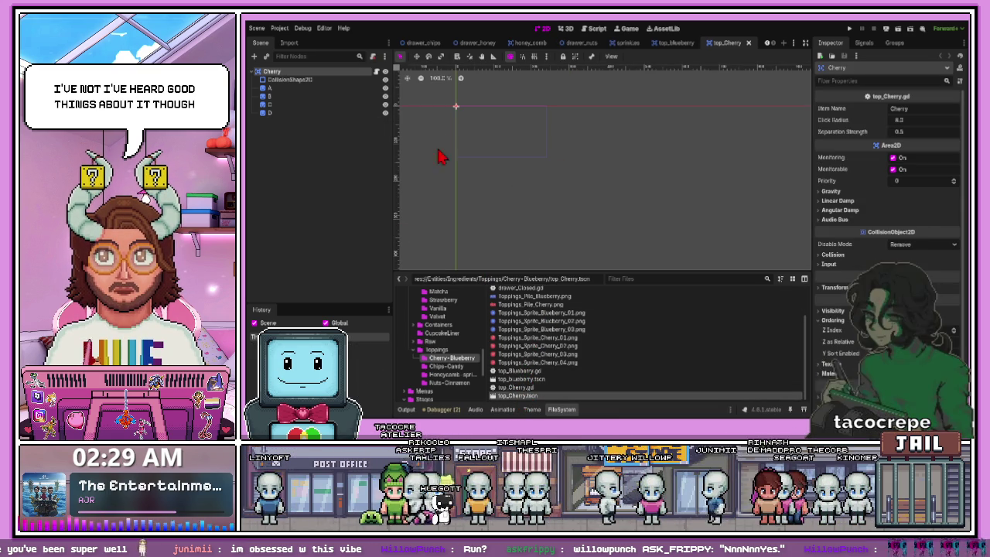
pyautogui.scroll(5, 454, 104)
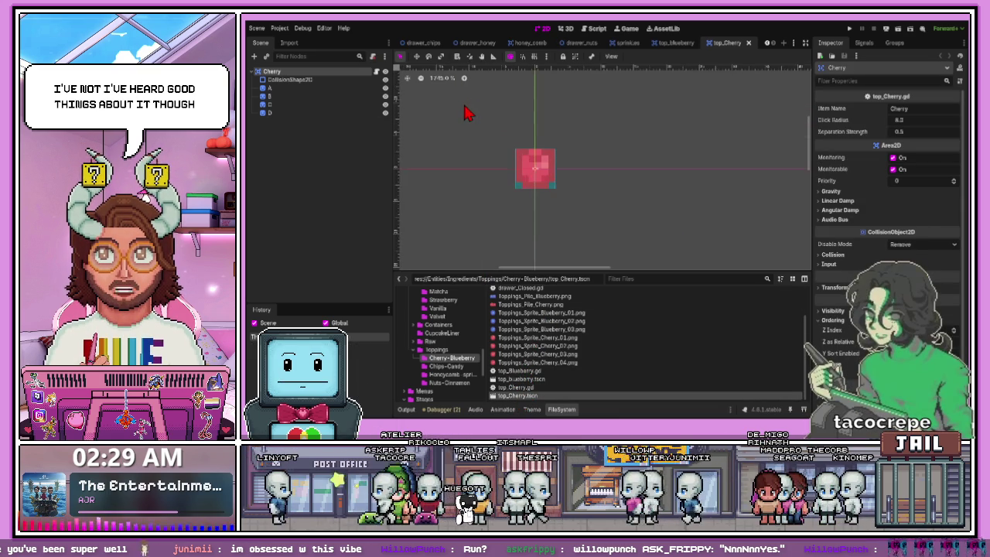
pyautogui.hotkey('ctrl', 'v')
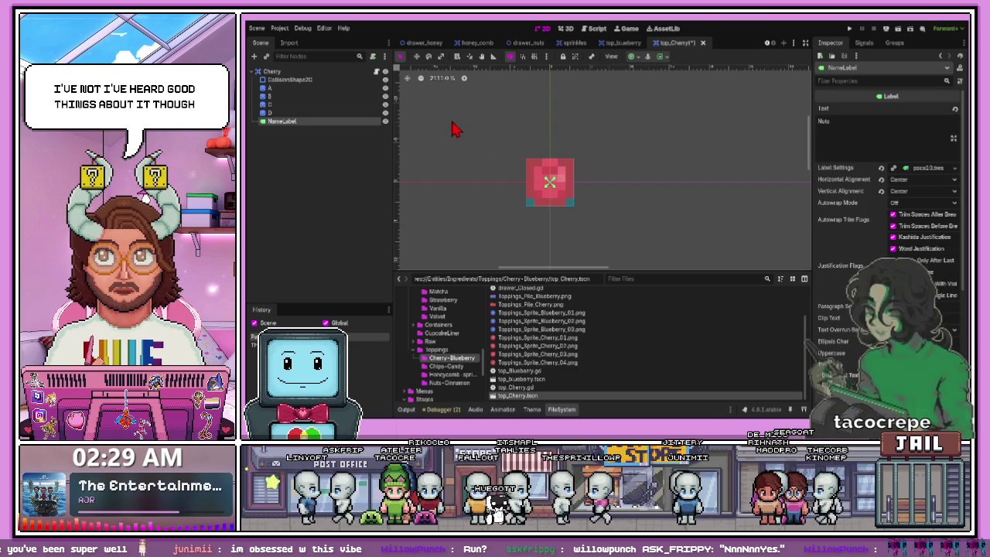
# Step: Move the pasted name label to sit just above the cherry sprite
pyautogui.scroll(-10, 592, 197)
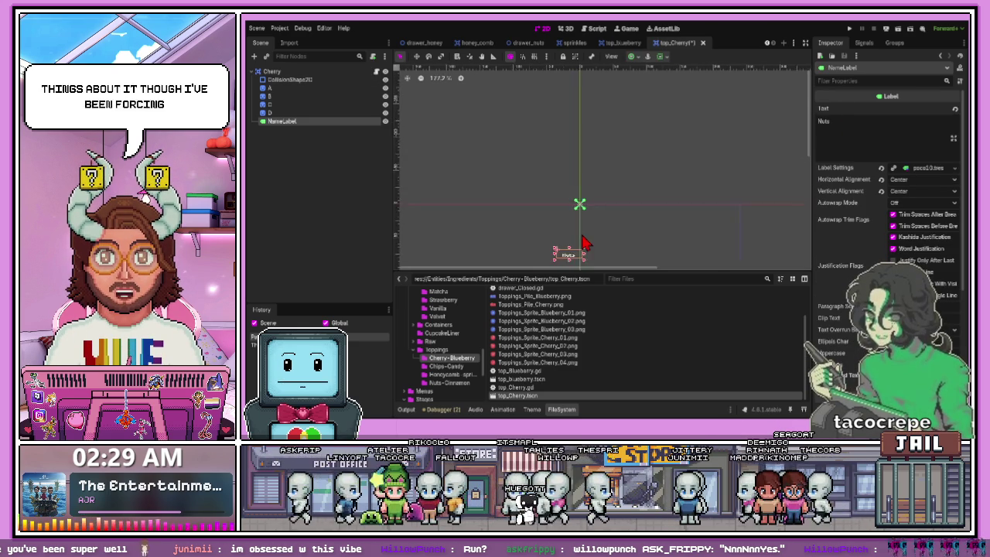
pyautogui.moveTo(574, 257); pyautogui.dragTo(580, 184)
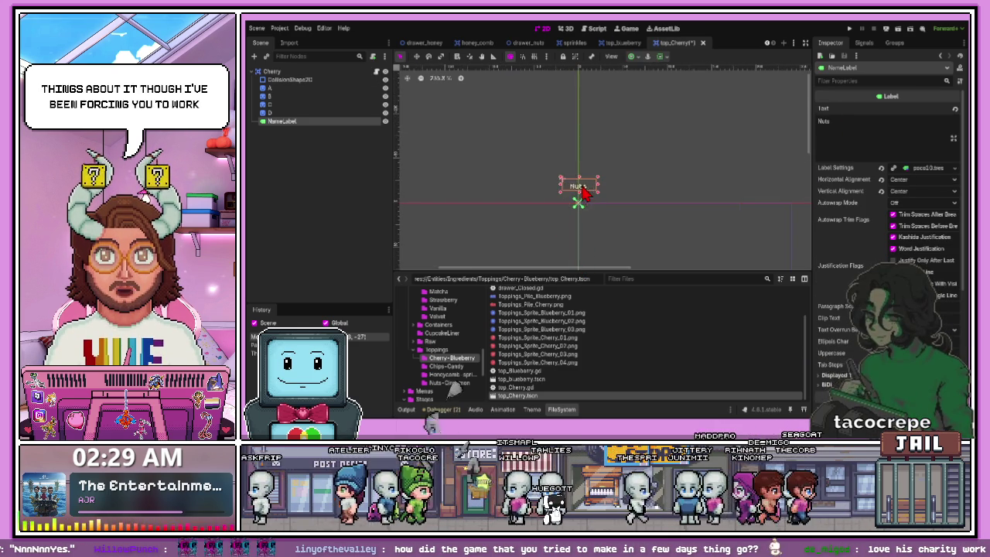
pyautogui.scroll(8, 576, 208)
pyautogui.scroll(4, 574, 207)
pyautogui.moveTo(594, 105); pyautogui.dragTo(603, 136)
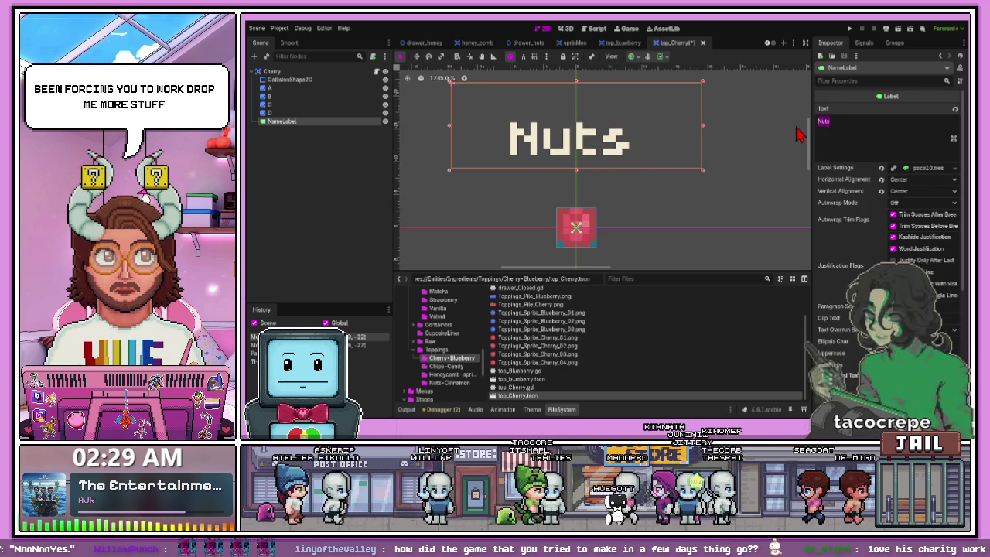
# Step: Change the label text to 'Cheery' and stretch its box downward
pyautogui.write('Cheery')
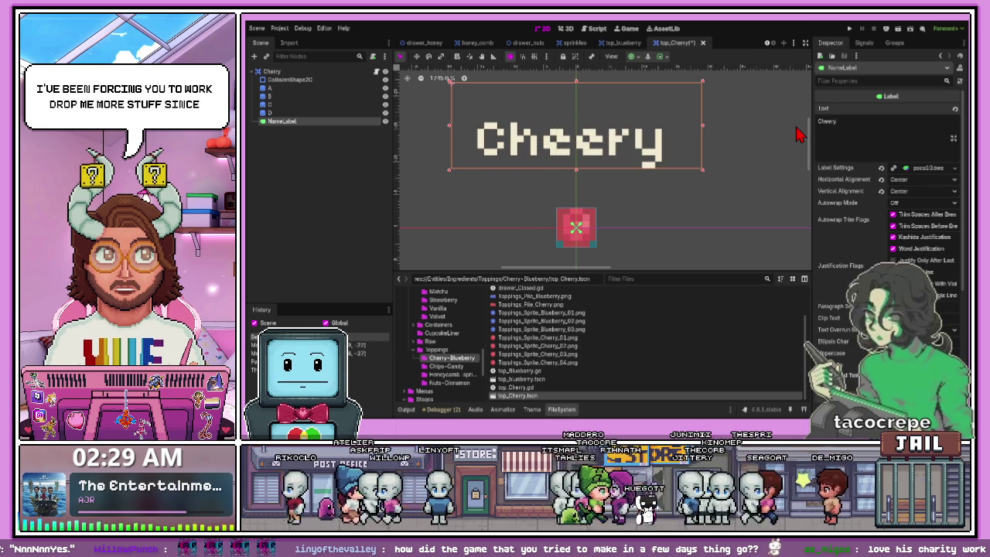
pyautogui.moveTo(578, 170); pyautogui.dragTo(578, 189)
pyautogui.click(653, 222)
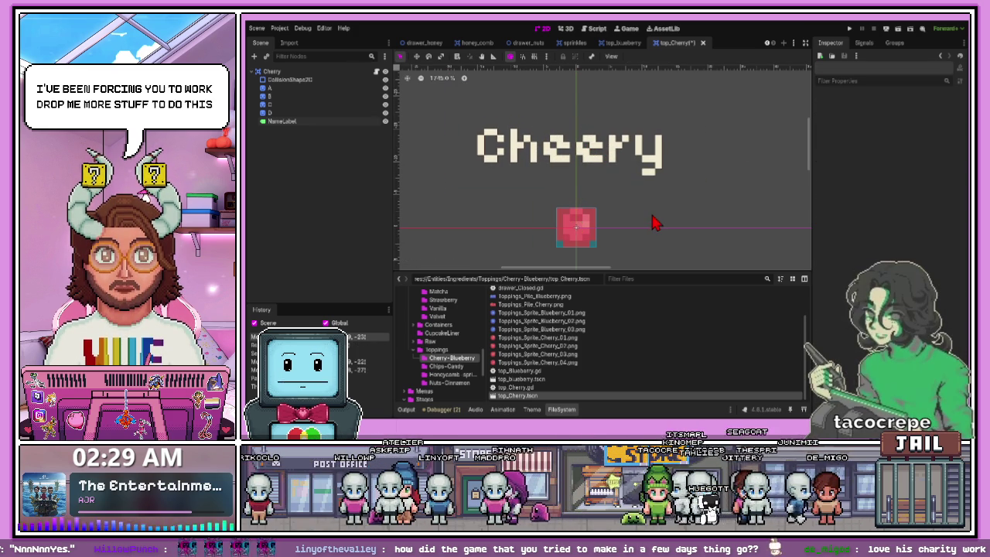
pyautogui.click(354, 89)
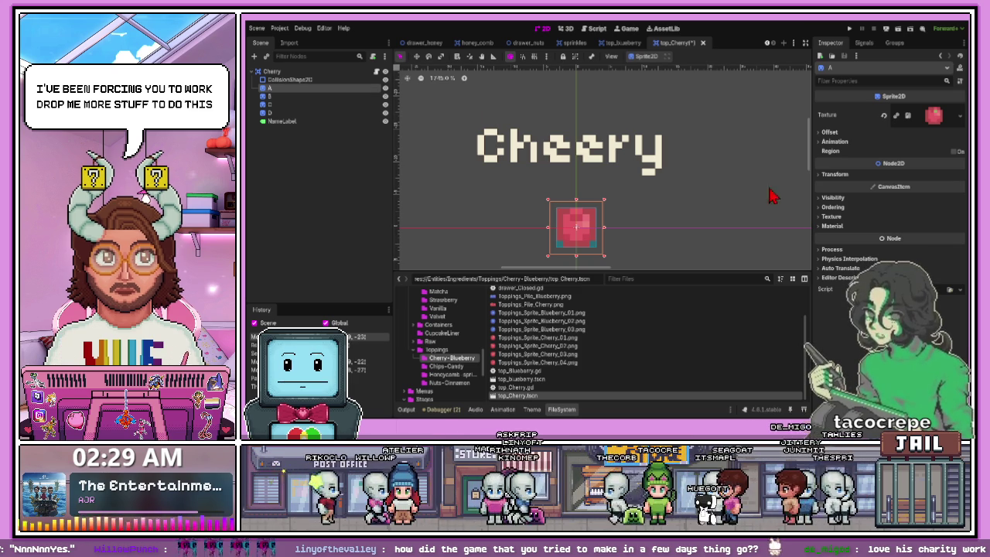
# Step: Paste the ShaderMaterial into the Material slot of cherry sprites A and D
pyautogui.click(846, 226)
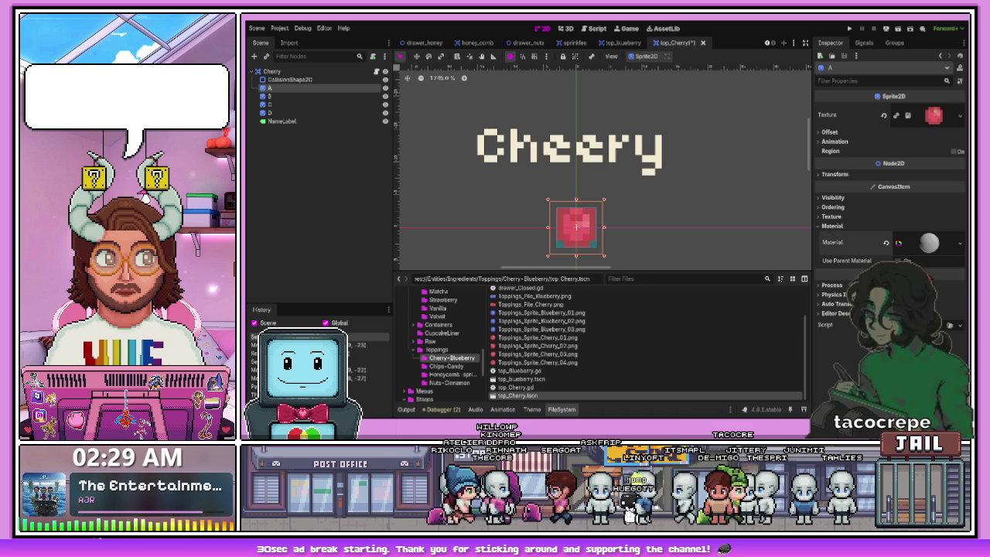
pyautogui.click(924, 244)
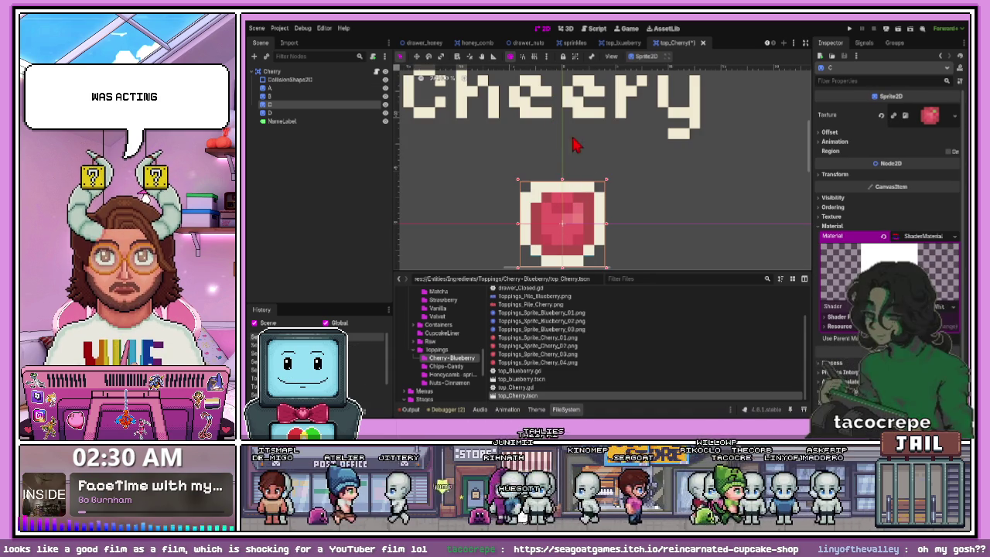
pyautogui.click(356, 113)
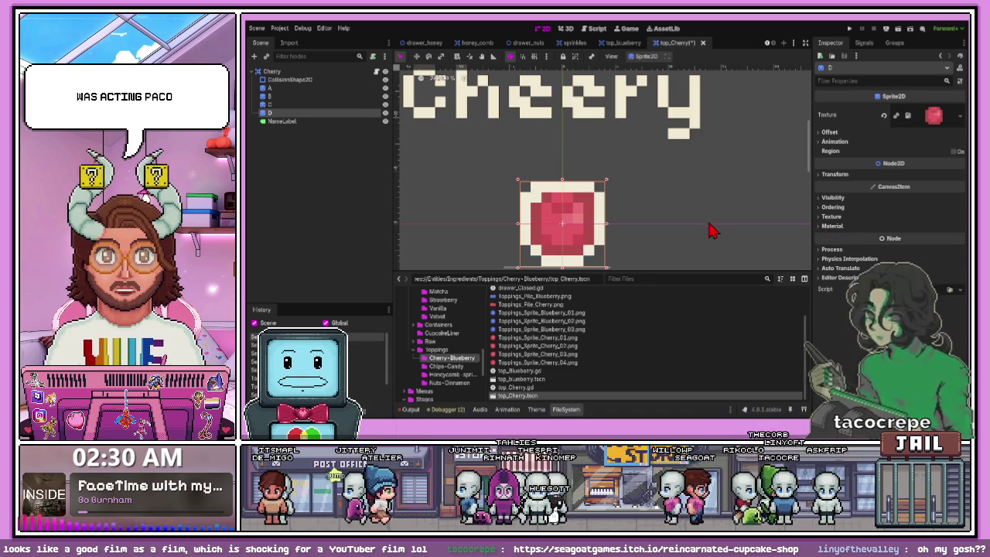
pyautogui.click(833, 225)
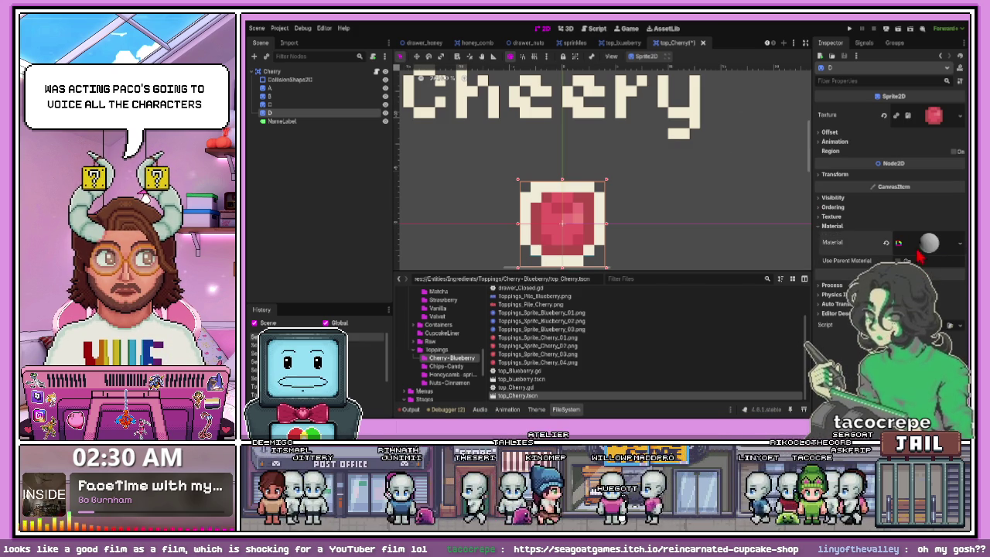
pyautogui.click(900, 244)
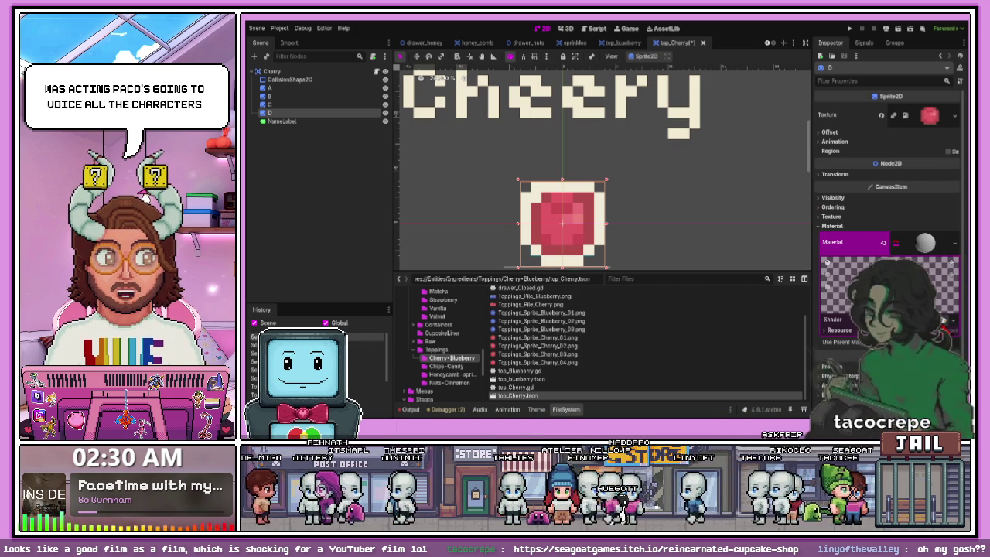
pyautogui.click(944, 330)
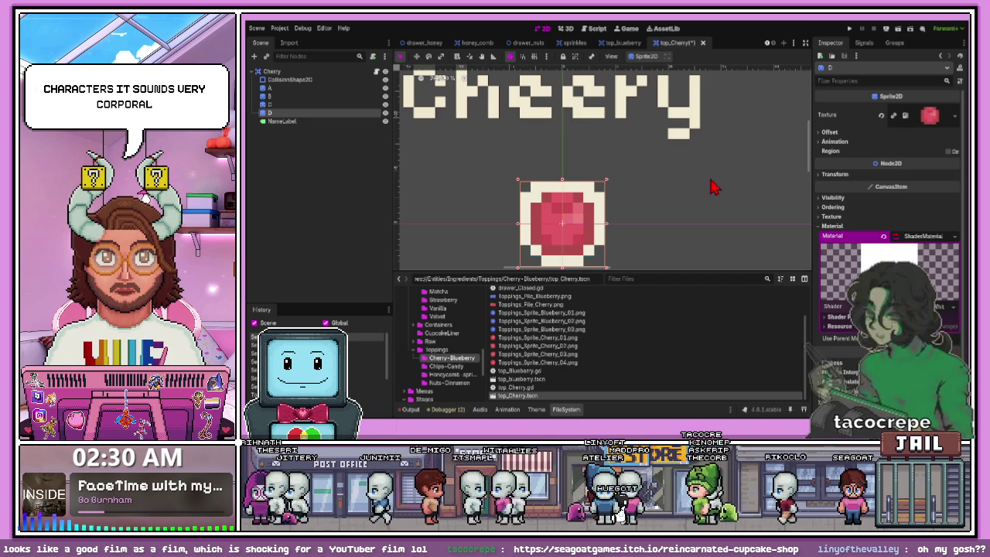
pyautogui.scroll(-3, 646, 174)
pyautogui.click(642, 190)
pyautogui.scroll(3, 630, 191)
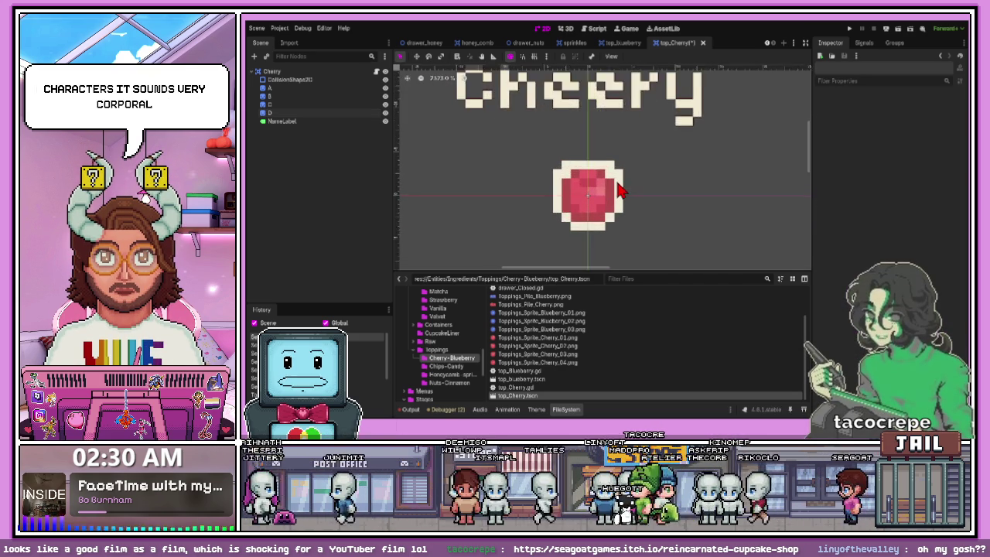
# Step: Toggle visibility of sprite layers D and C so all cherry layers show
pyautogui.scroll(1, 618, 190)
pyautogui.click(386, 113)
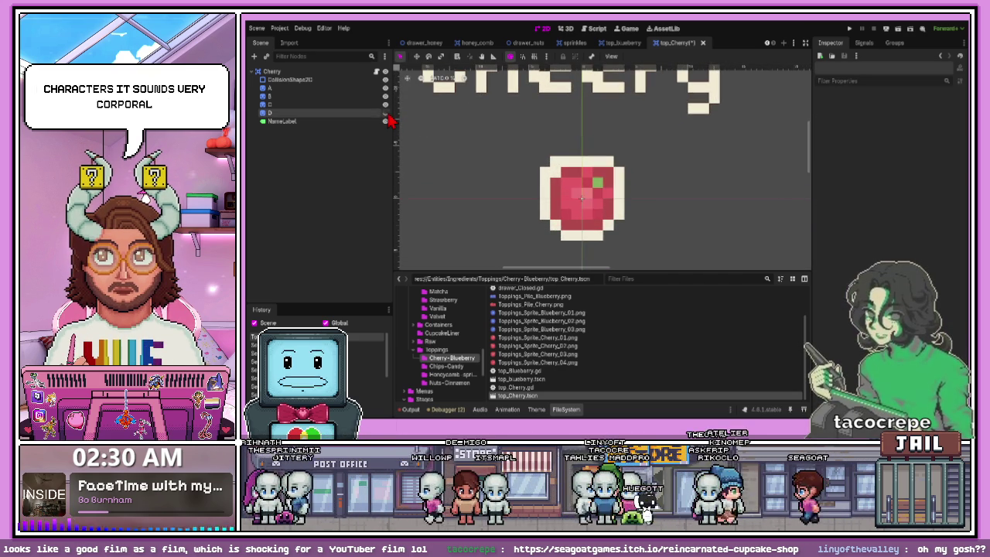
pyautogui.click(385, 113)
pyautogui.click(386, 105)
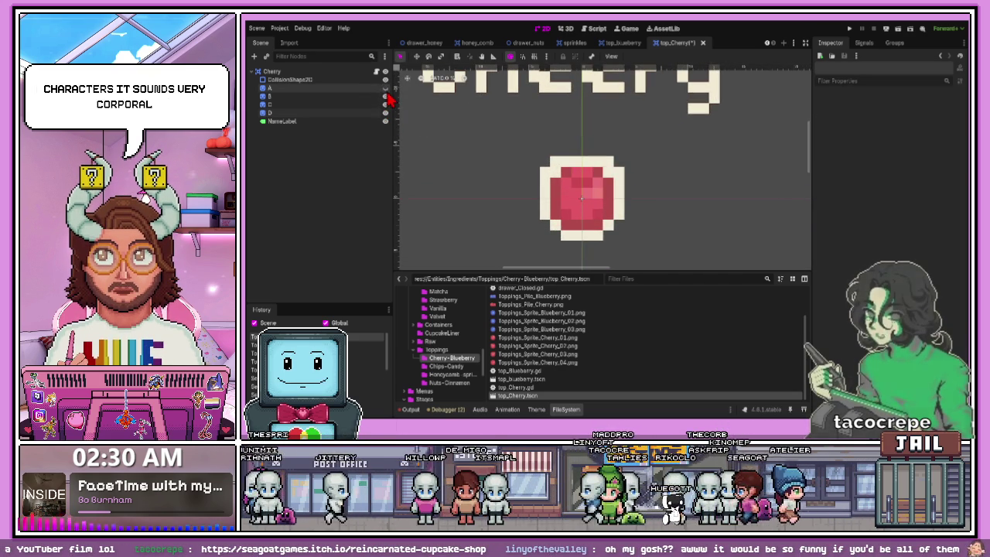
# Step: Check the Cheery label's placement above the cherry and save the Cherry scene
pyautogui.scroll(-3, 523, 163)
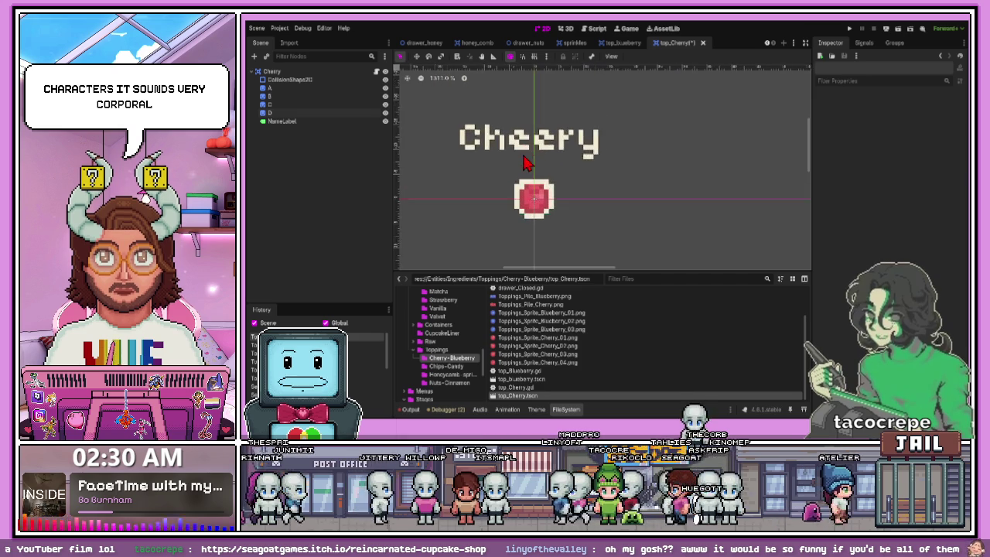
pyautogui.scroll(2, 534, 155)
pyautogui.click(557, 145)
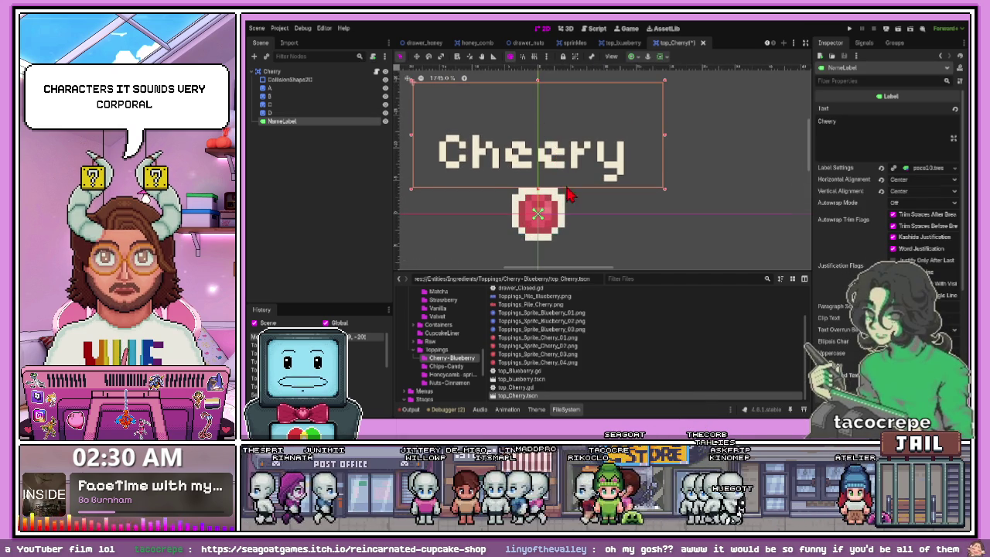
pyautogui.scroll(-1, 572, 194)
pyautogui.click(623, 209)
pyautogui.hotkey('ctrl', 's')
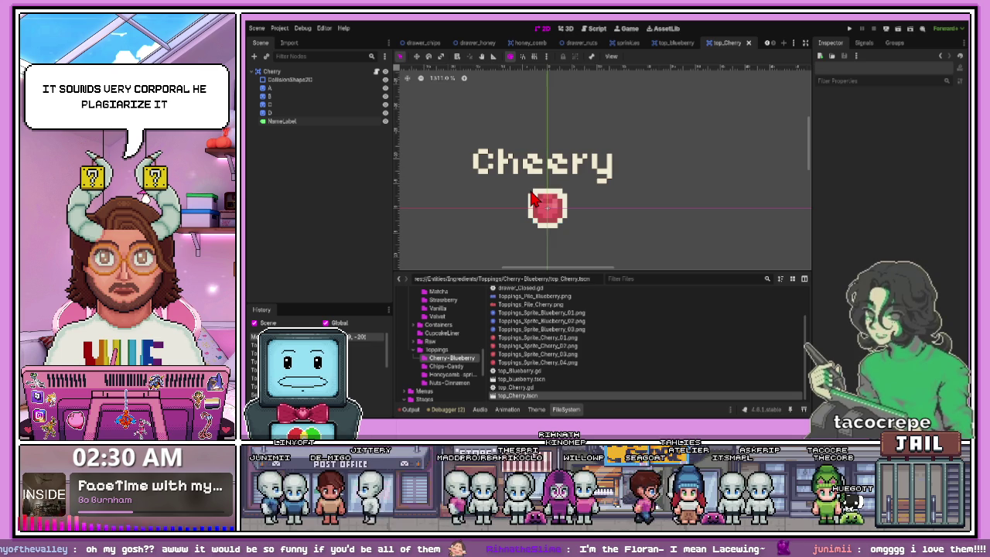
pyautogui.scroll(-1, 607, 187)
pyautogui.click(562, 177)
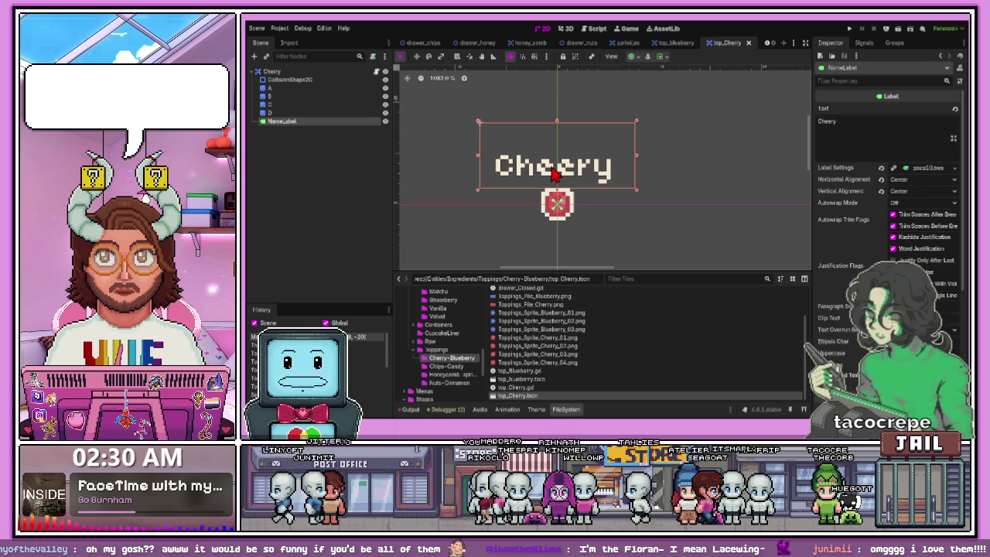
pyautogui.click(688, 177)
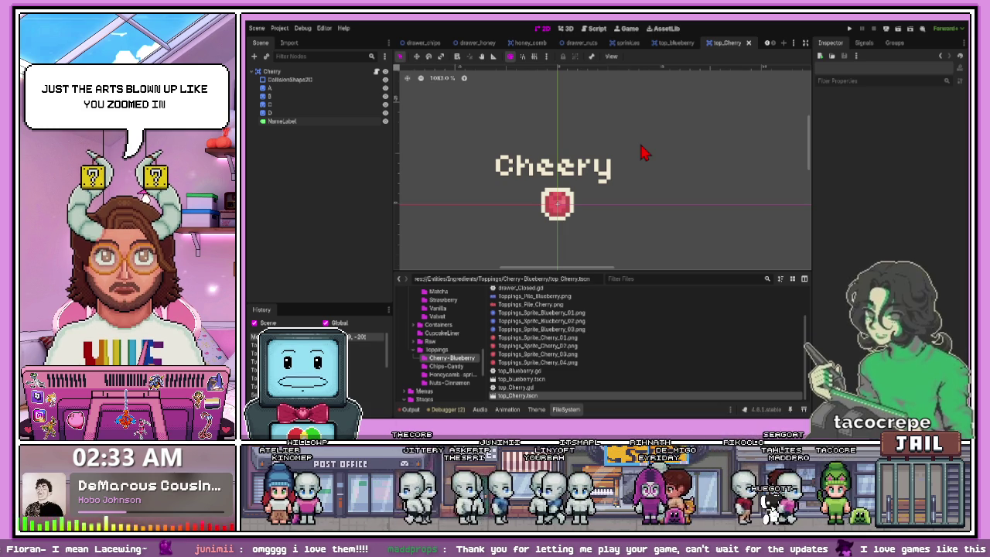
pyautogui.scroll(-4, 561, 207)
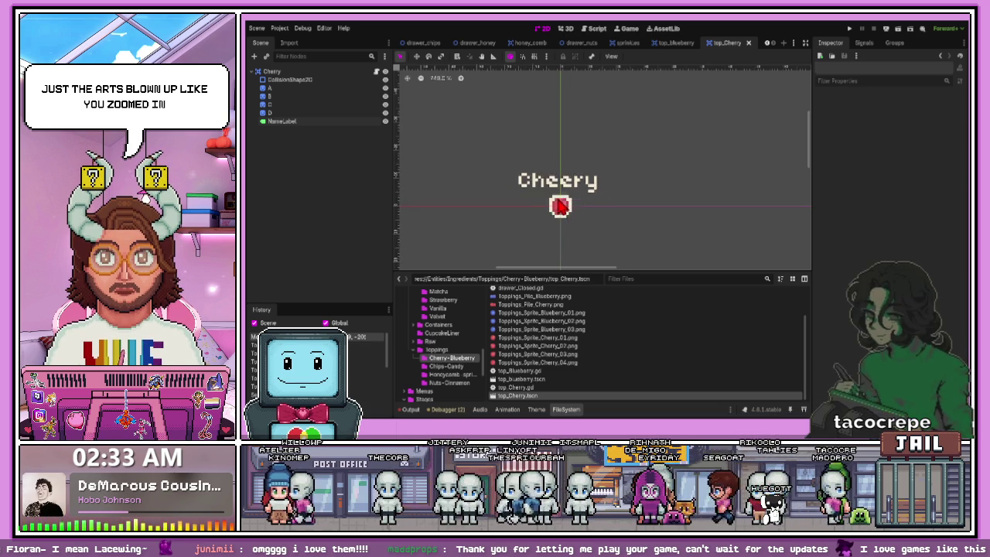
# Step: Inspect the Cheery label's position above the cherry sprite
pyautogui.scroll(3, 557, 206)
pyautogui.scroll(2, 555, 204)
pyautogui.scroll(-2, 572, 210)
pyautogui.scroll(4, 592, 226)
pyautogui.click(565, 180)
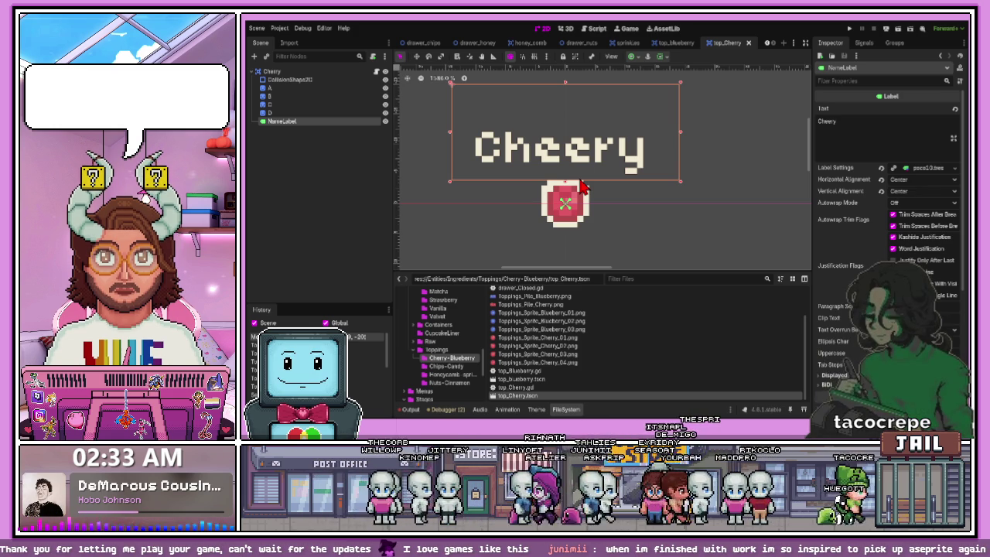
pyautogui.click(652, 227)
pyautogui.click(586, 176)
pyautogui.click(638, 216)
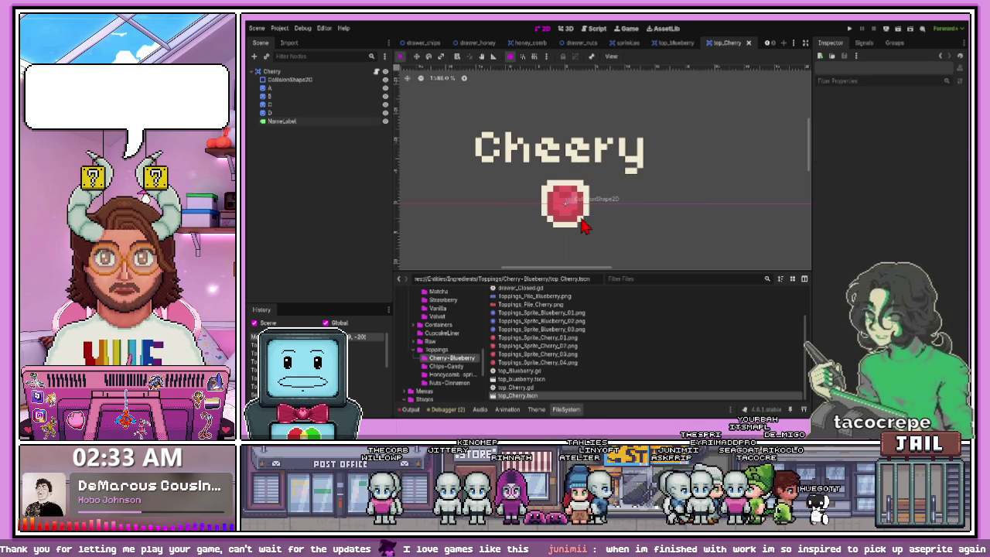
# Step: Open the Chips-Candy folder showing candy.gd and candy.tscn
pyautogui.click(445, 366)
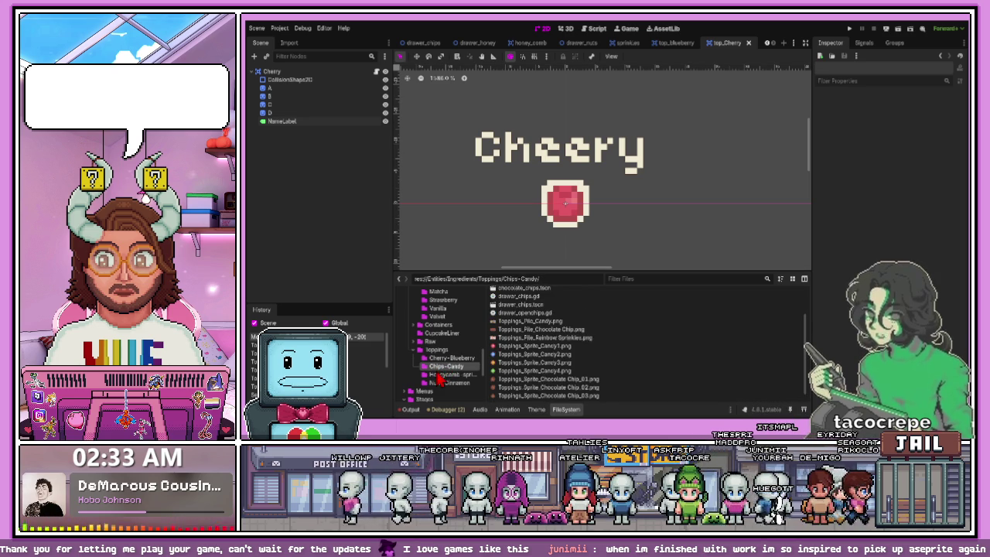
pyautogui.scroll(-2, 518, 352)
pyautogui.scroll(3, 517, 352)
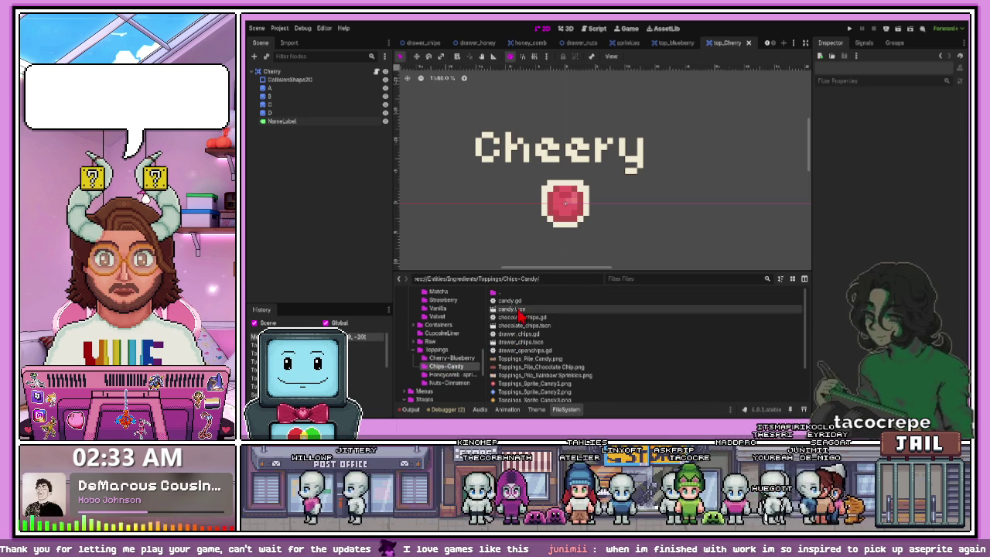
# Step: Open candy.tscn, paste the NameLabel, and move it above the candy sprite
pyautogui.doubleClick(511, 309)
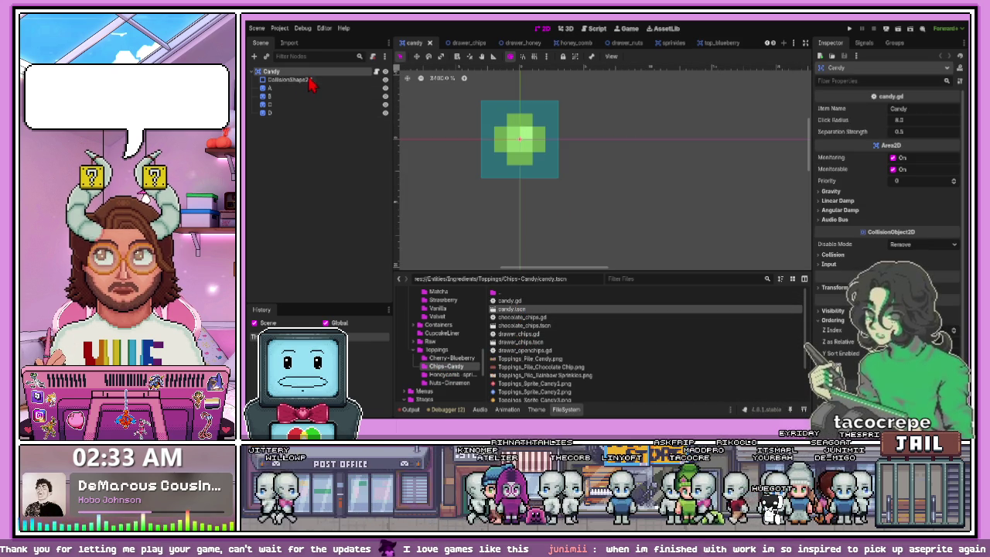
pyautogui.hotkey('ctrl', 'v')
pyautogui.scroll(-5, 513, 198)
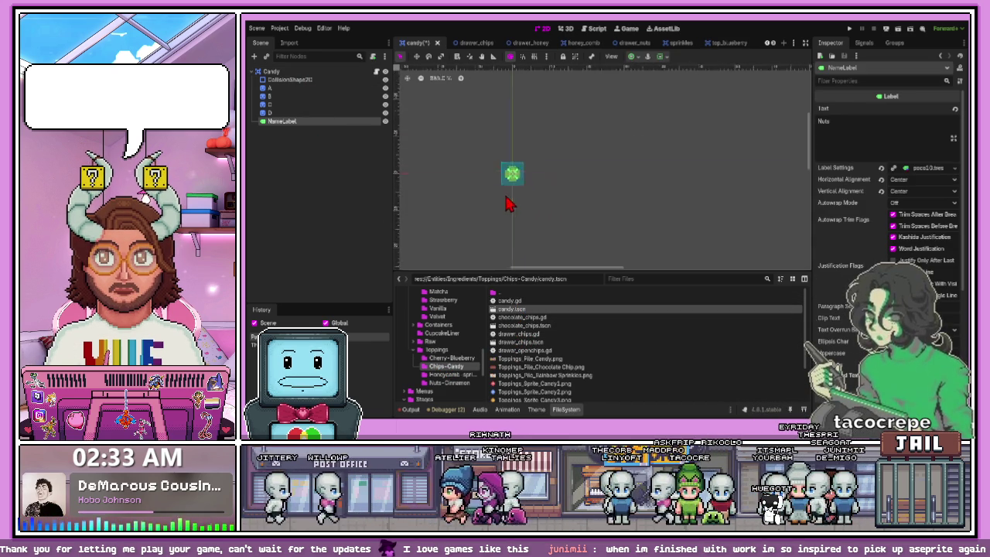
pyautogui.moveTo(496, 245)
pyautogui.mouseDown()
pyautogui.moveTo(491, 207)
pyautogui.moveTo(522, 184)
pyautogui.moveTo(522, 197)
pyautogui.mouseUp()
# Step: Nudge the Nuts label slightly upward into place above the green sprite
pyautogui.scroll(7, 504, 197)
pyautogui.scroll(5, 504, 197)
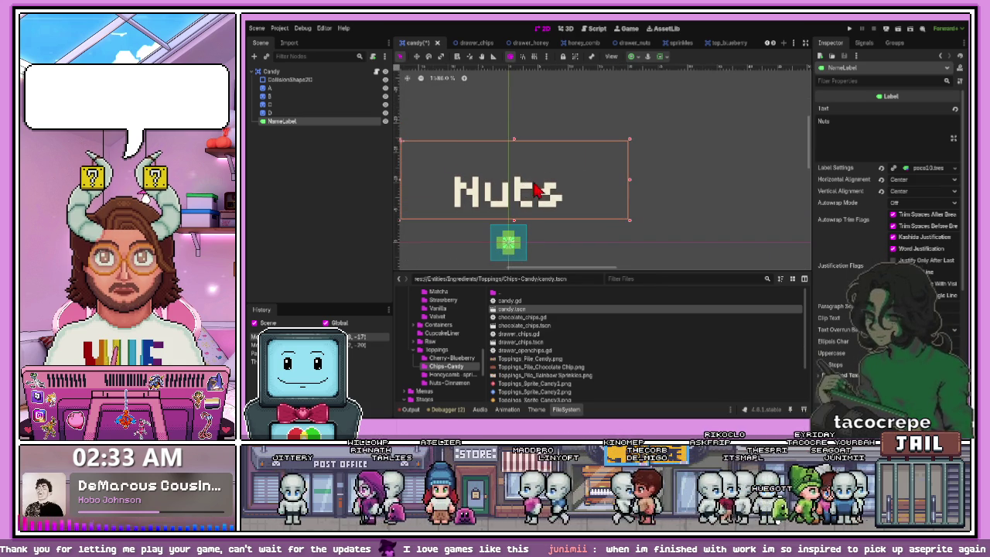
pyautogui.scroll(-1, 566, 179)
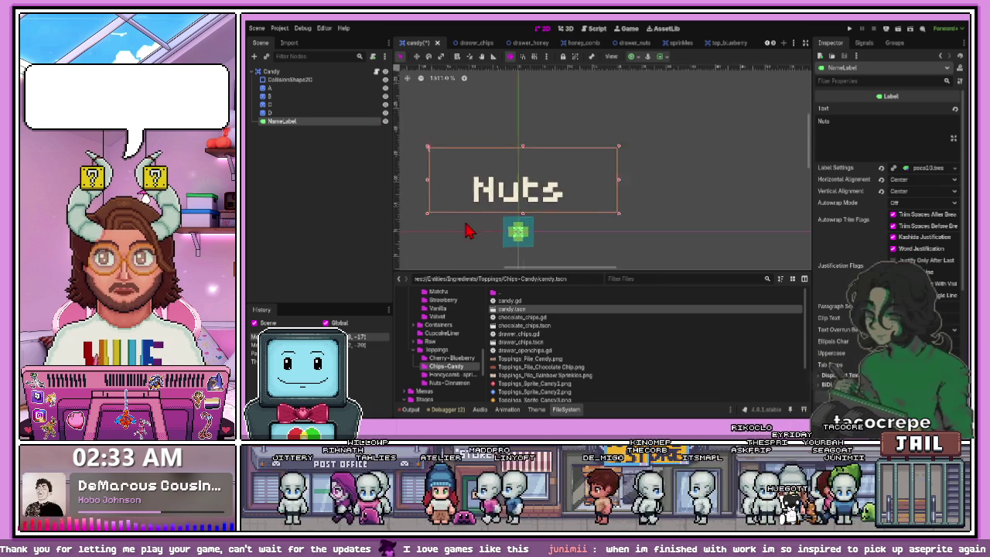
pyautogui.scroll(2, 489, 228)
pyautogui.moveTo(566, 176); pyautogui.dragTo(563, 166)
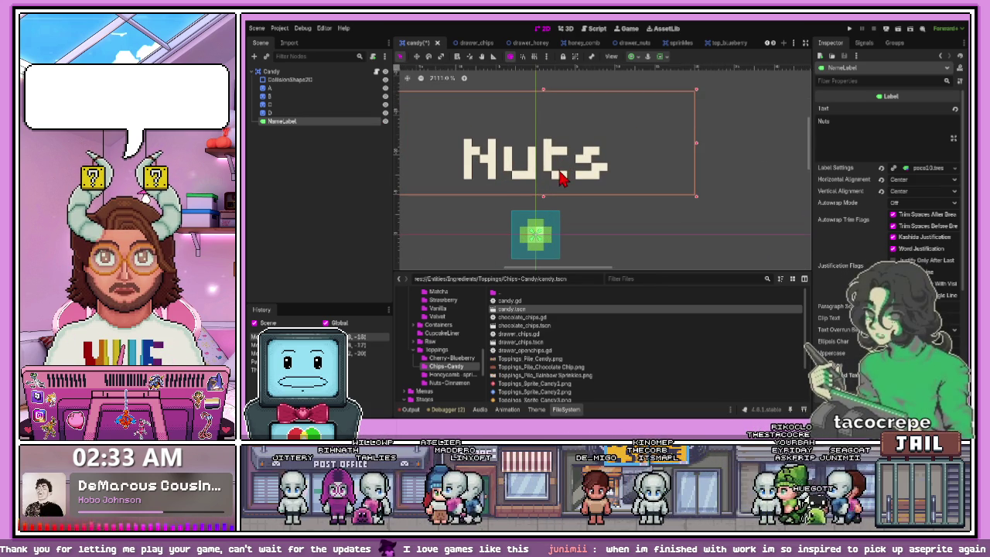
pyautogui.click(652, 216)
pyautogui.scroll(-1, 559, 204)
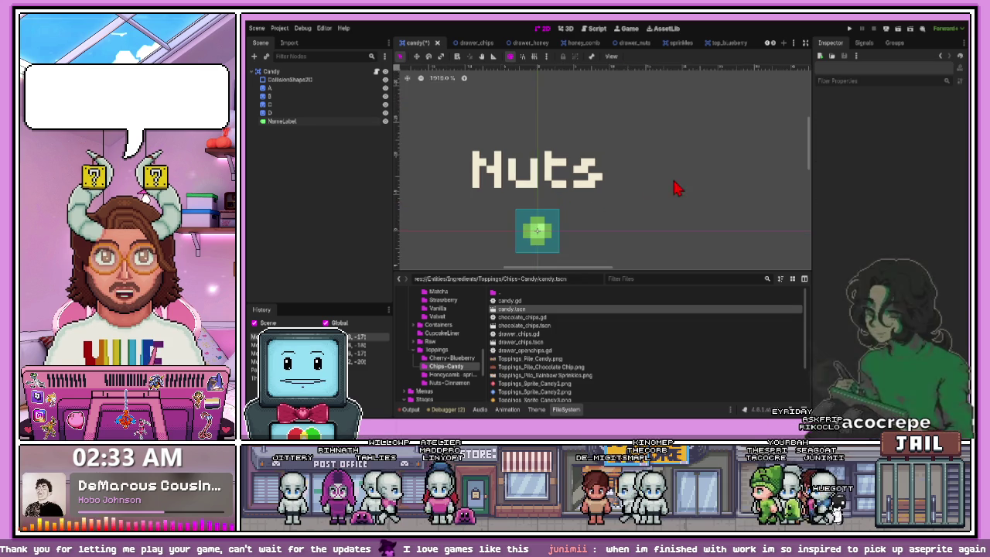
pyautogui.scroll(-7, 556, 216)
pyautogui.scroll(4, 570, 223)
pyautogui.click(531, 196)
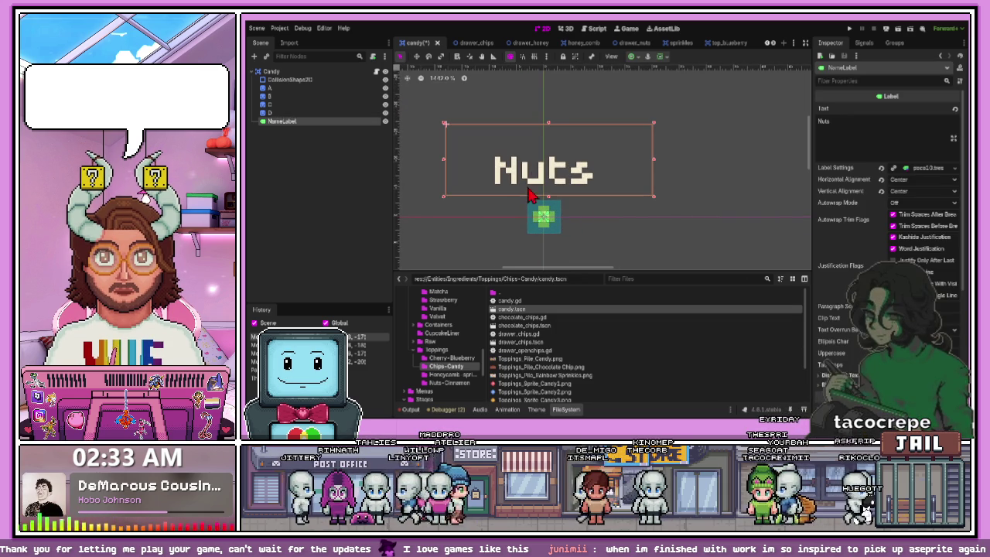
pyautogui.click(532, 220)
pyautogui.scroll(4, 534, 236)
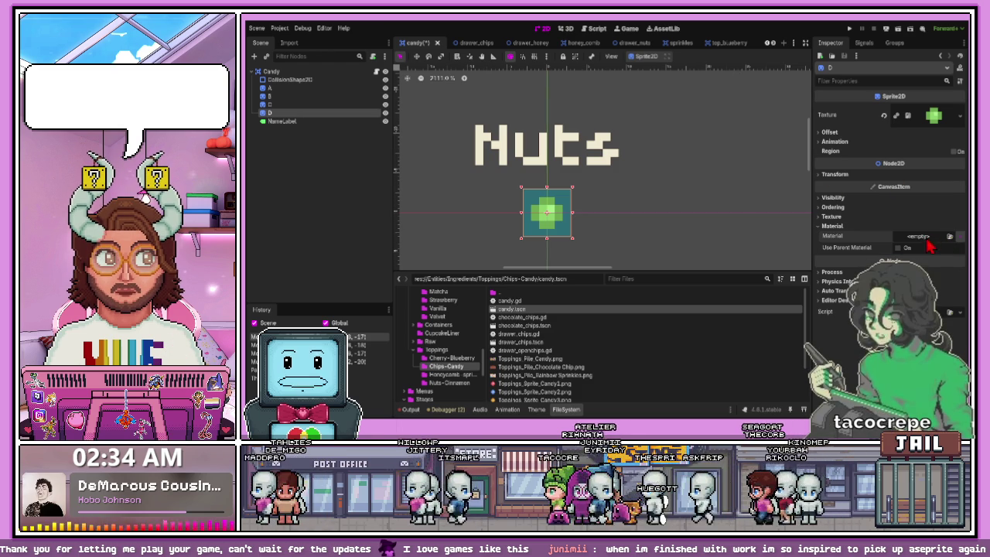
# Step: Assign the shader material to candy sprites D and C
pyautogui.click(901, 249)
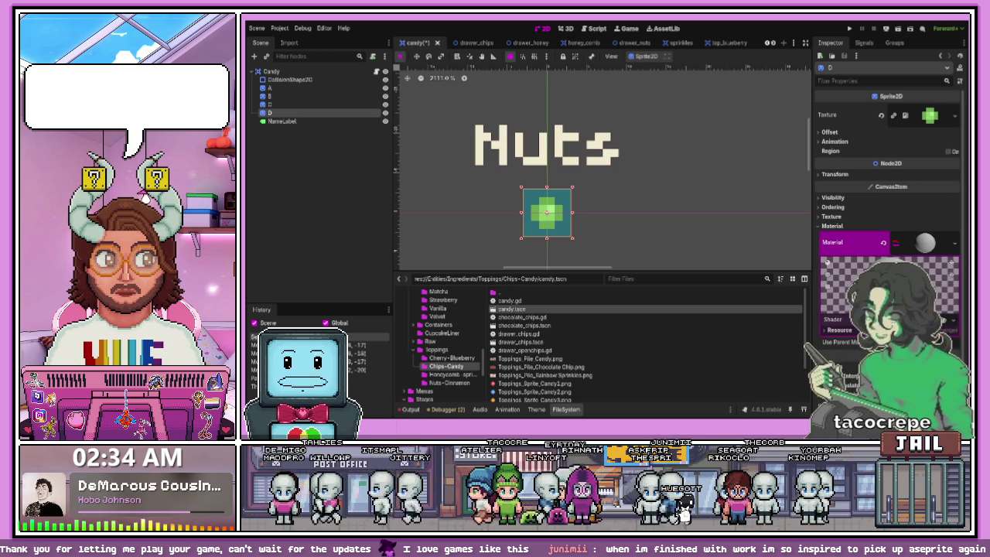
pyautogui.click(925, 242)
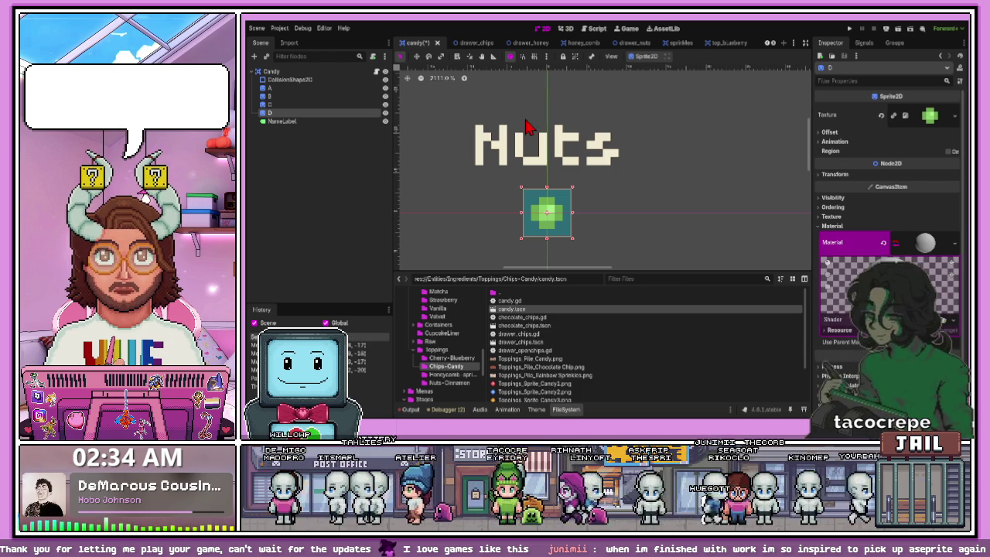
pyautogui.click(349, 105)
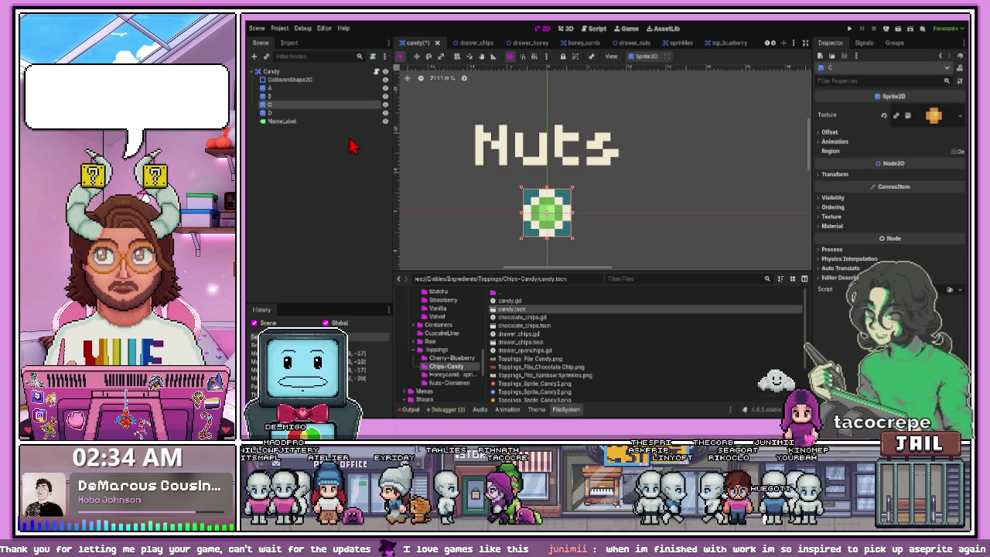
pyautogui.click(832, 225)
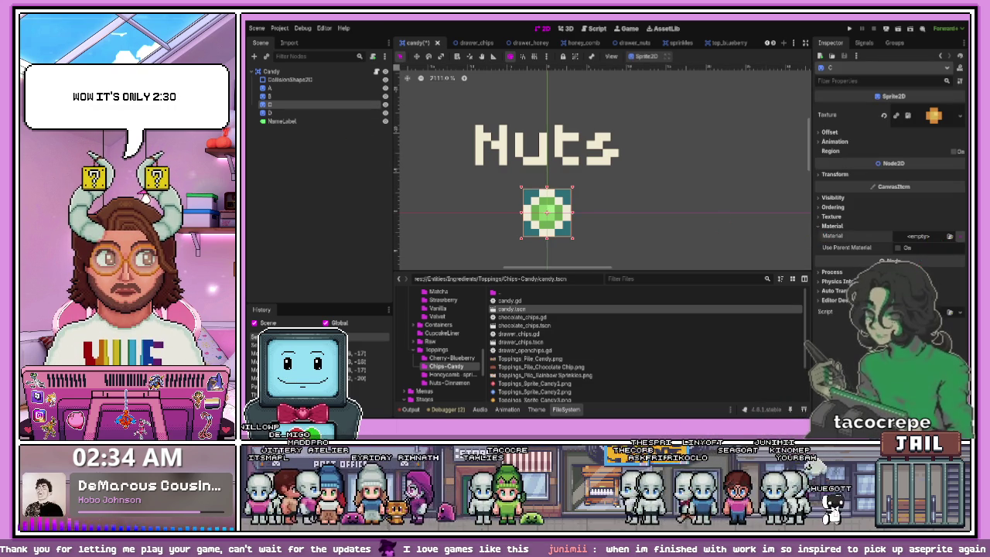
pyautogui.click(900, 243)
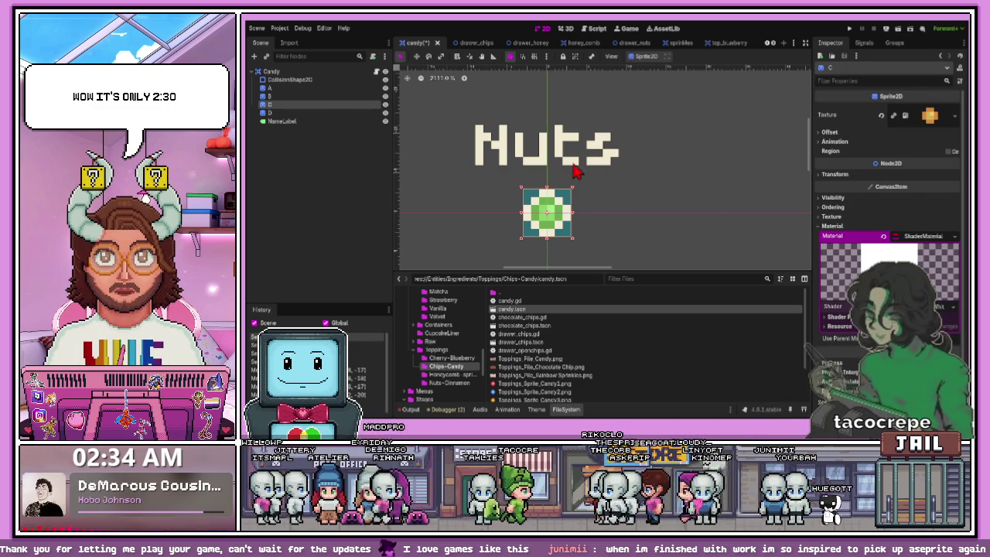
# Step: Assign the shader material to candy sprites B and A
pyautogui.click(328, 97)
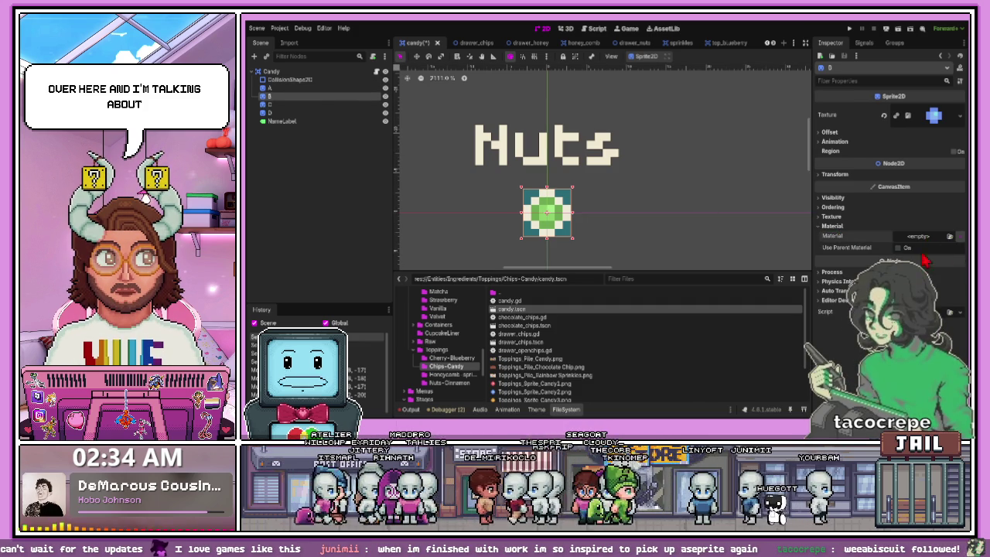
pyautogui.click(900, 249)
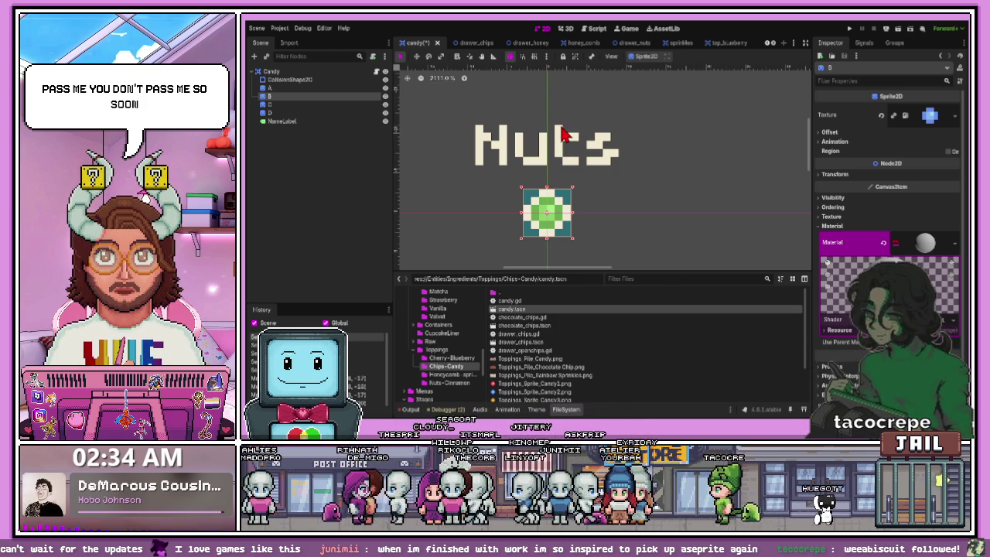
pyautogui.click(501, 232)
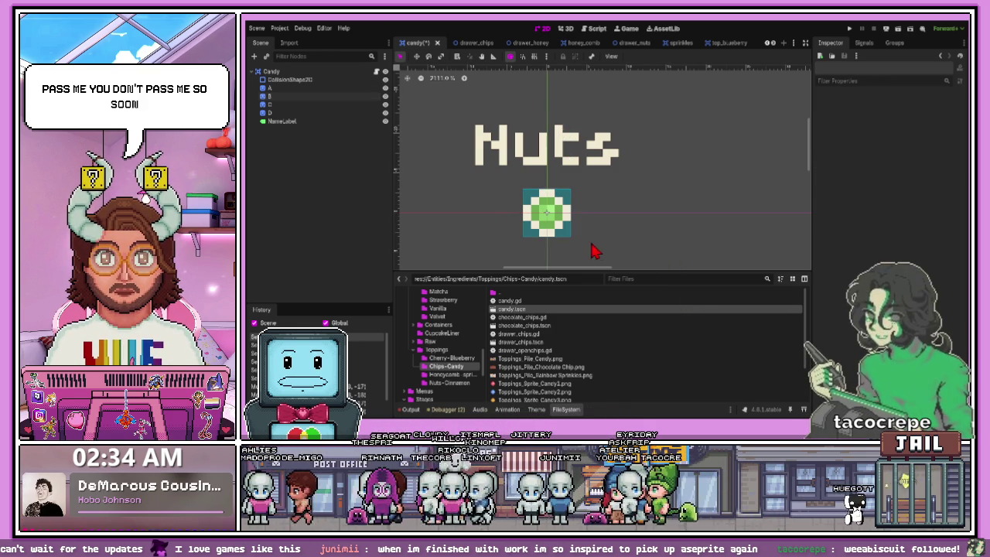
pyautogui.scroll(2, 535, 246)
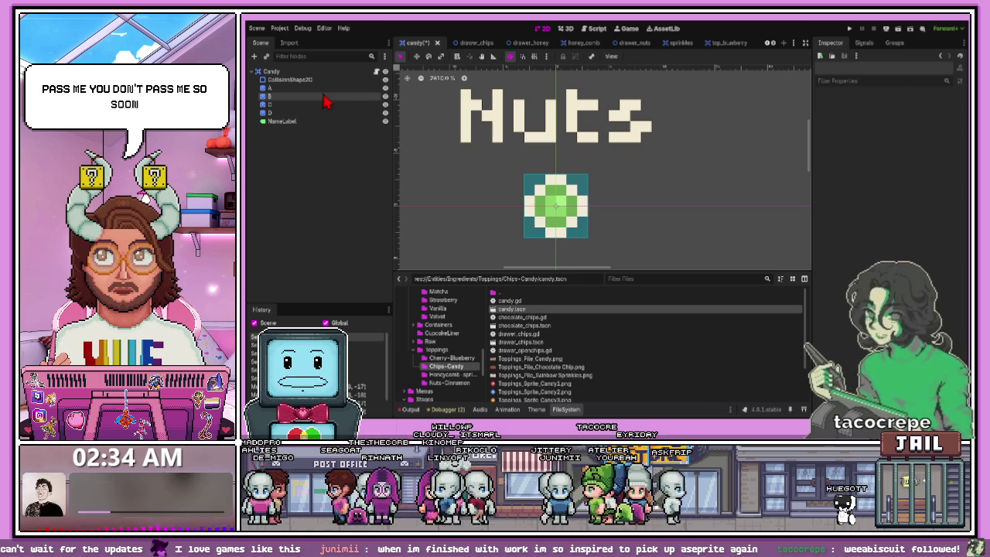
pyautogui.click(323, 88)
pyautogui.click(832, 225)
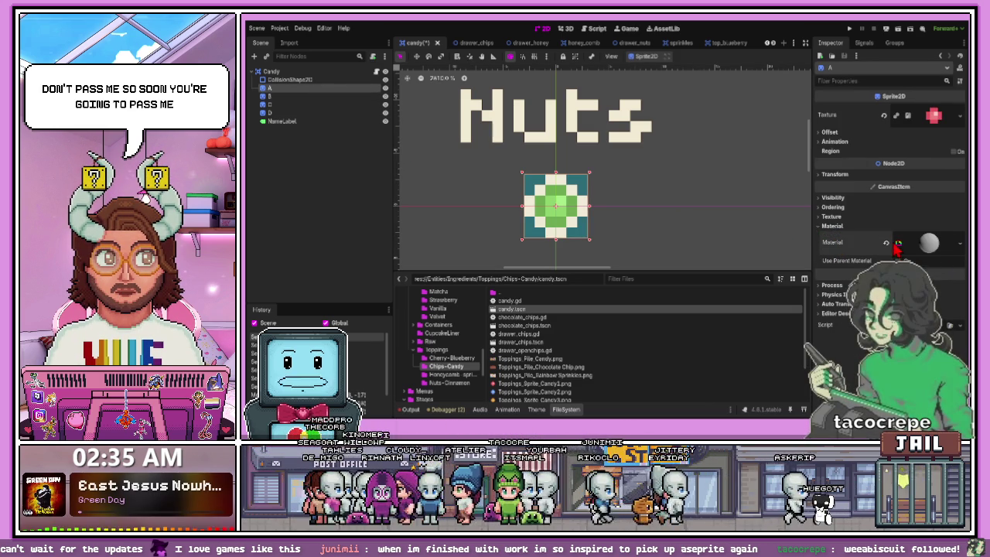
pyautogui.click(897, 246)
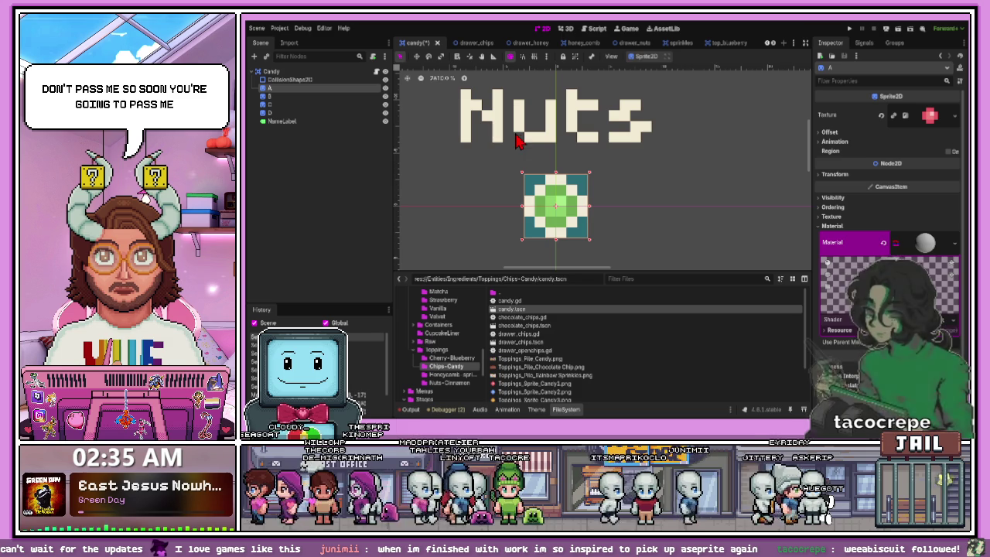
pyautogui.click(491, 226)
pyautogui.scroll(2, 492, 225)
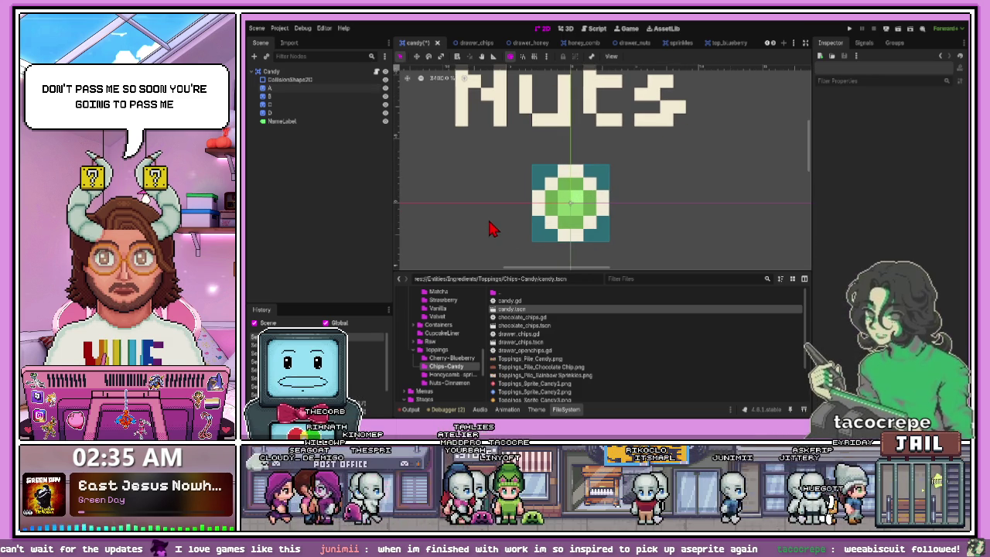
# Step: Paste the copied ShaderMaterial onto the CollisionShape2D node
pyautogui.click(535, 186)
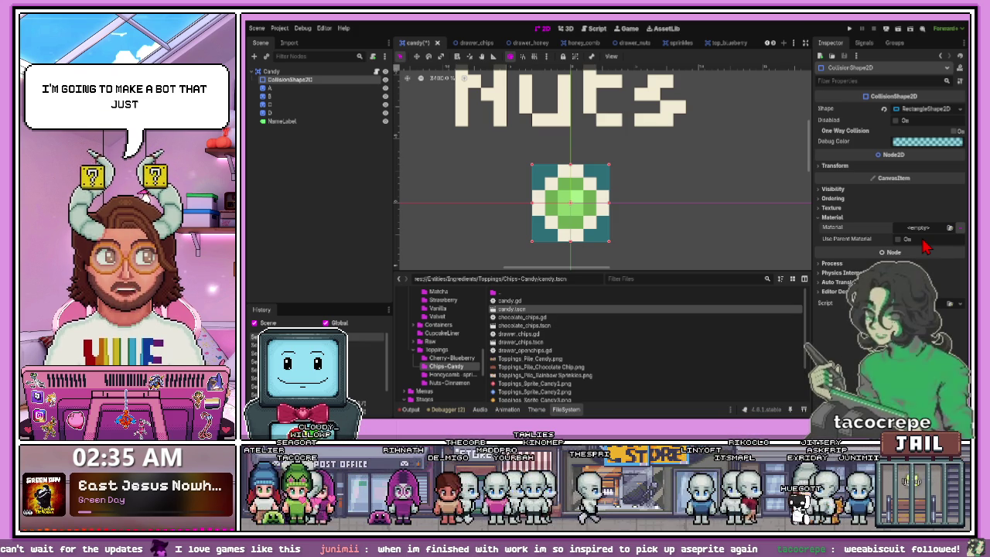
pyautogui.hotkey('ctrl', 'v')
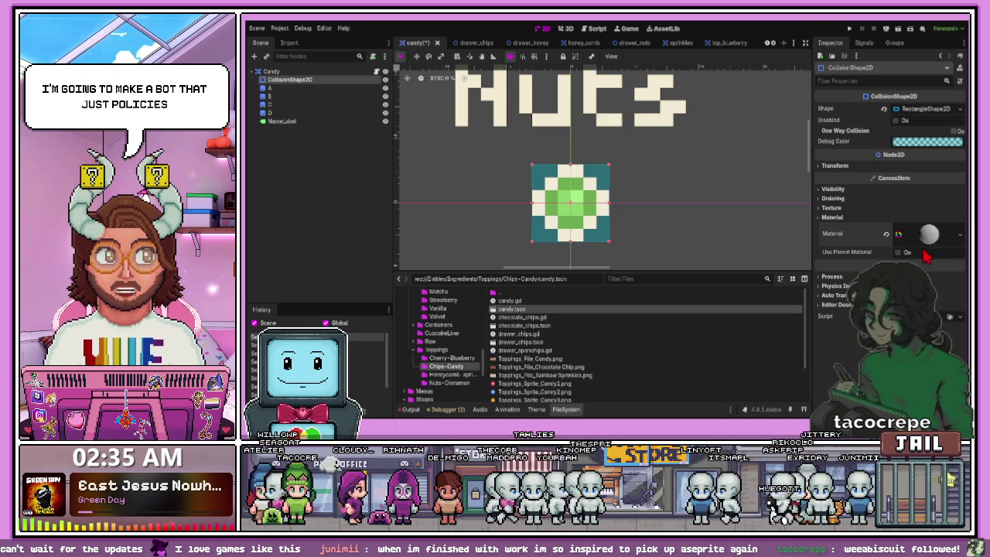
pyautogui.click(928, 234)
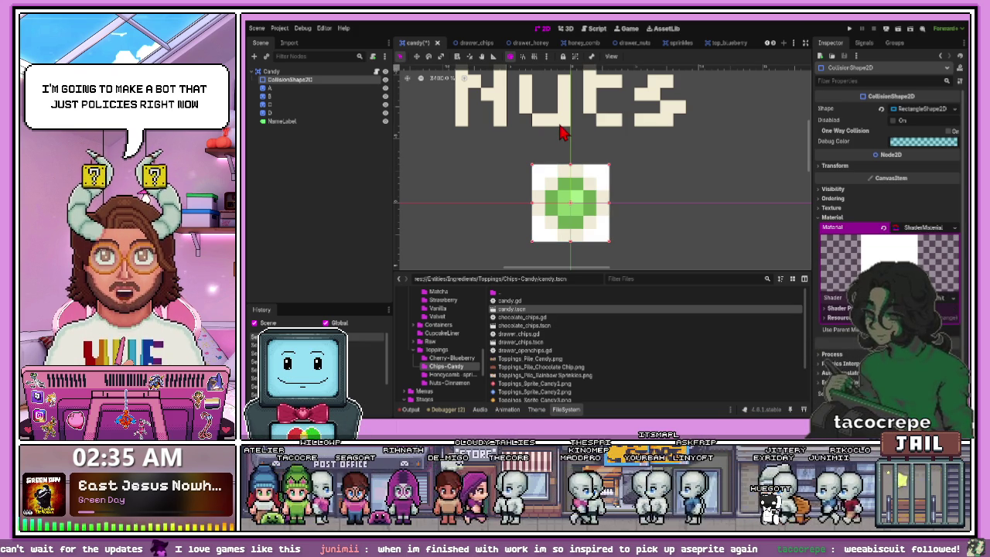
# Step: Set the name label text to 'Candy' and stretch its box taller
pyautogui.click(625, 177)
pyautogui.write('Cand')
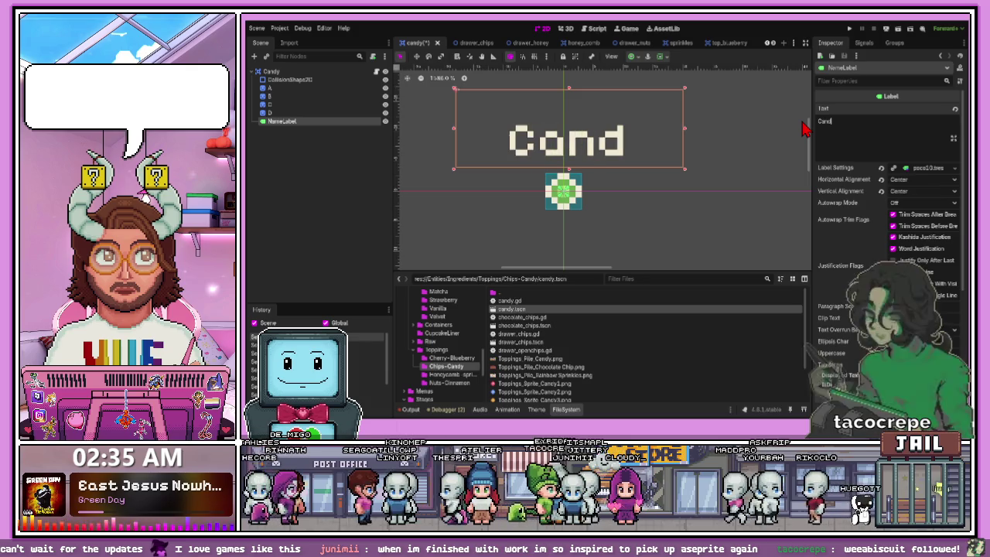
pyautogui.write('y')
pyautogui.moveTo(572, 178)
pyautogui.mouseDown()
pyautogui.moveTo(564, 173)
pyautogui.moveTo(580, 173)
pyautogui.moveTo(578, 159)
pyautogui.mouseUp()
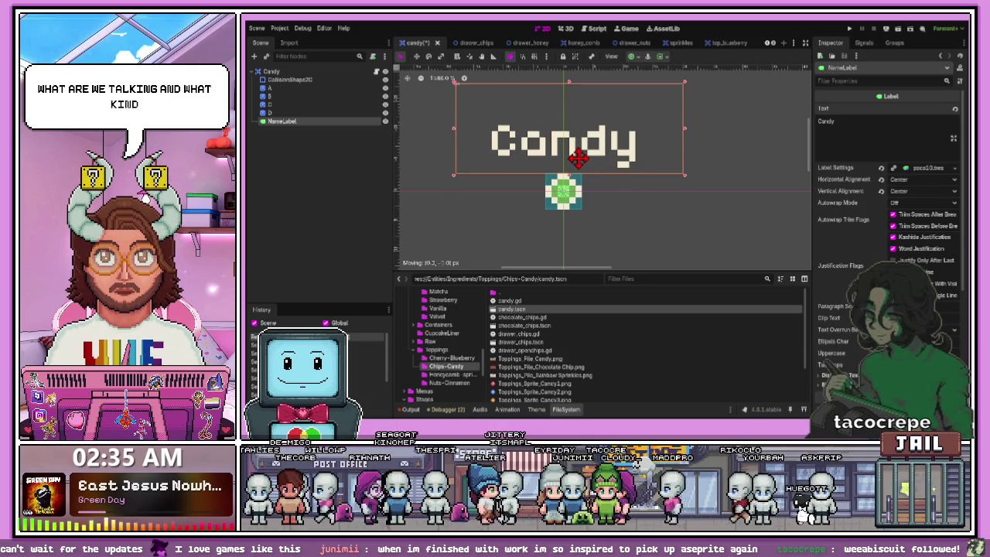
pyautogui.click(662, 220)
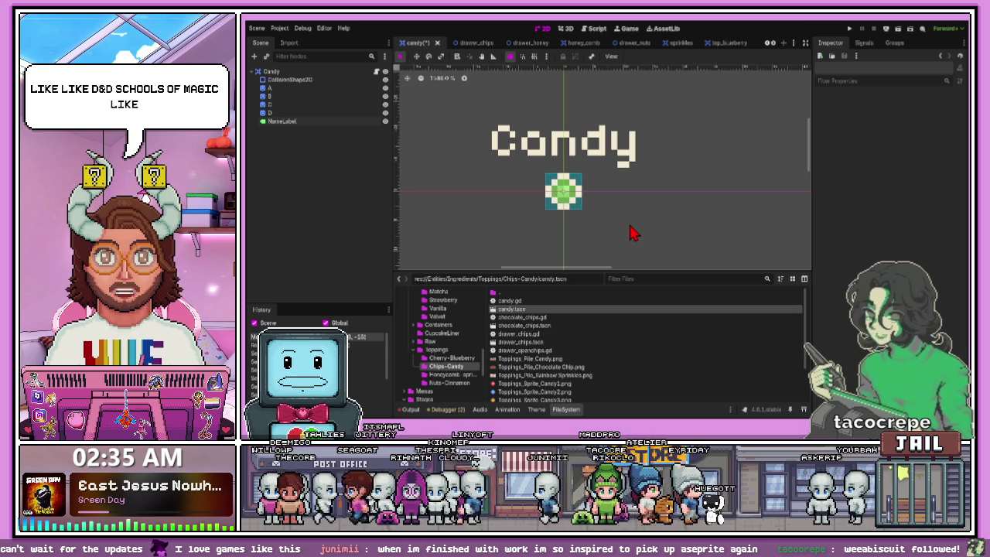
# Step: Check the Candy label's placement above the outlined green sprite
pyautogui.click(570, 147)
pyautogui.scroll(2, 564, 186)
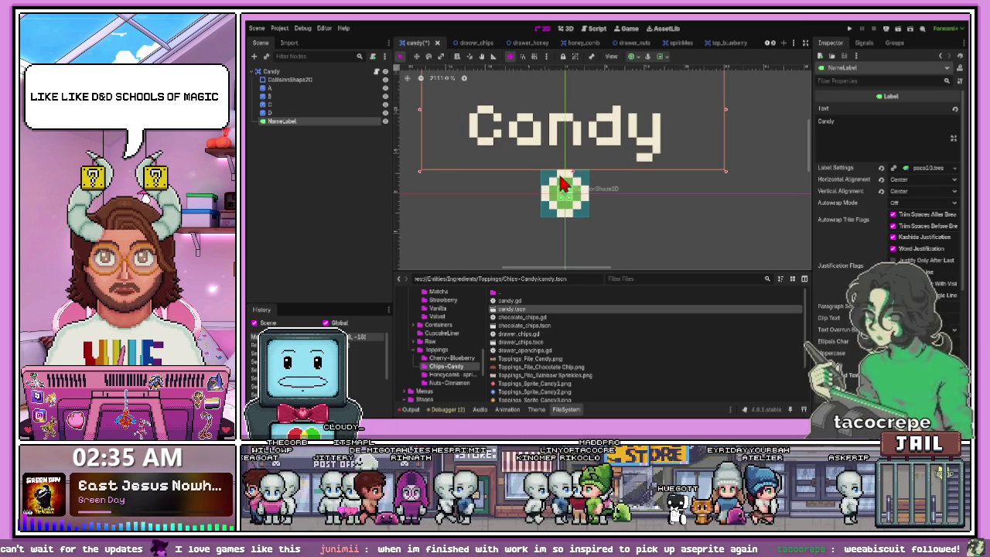
pyautogui.scroll(-4, 558, 184)
pyautogui.scroll(4, 547, 152)
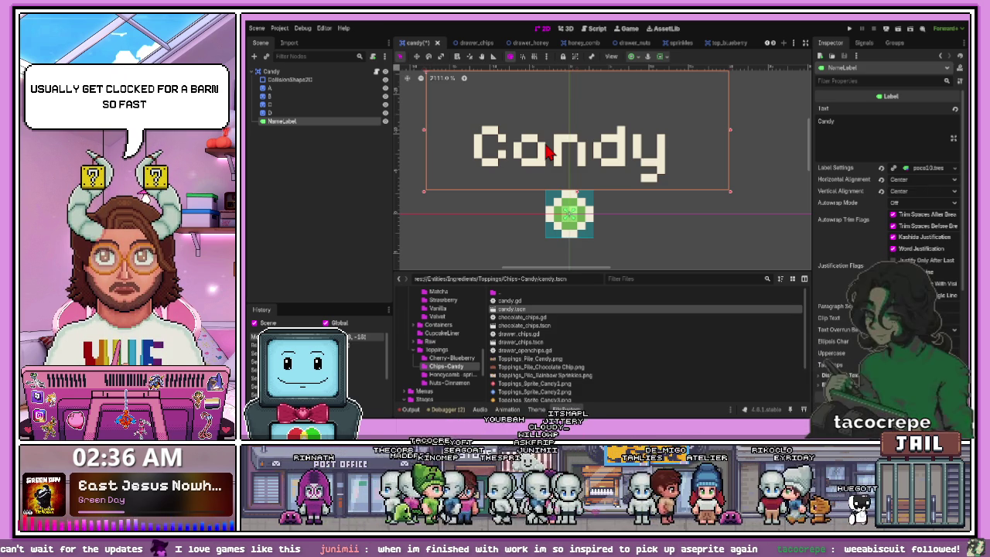
pyautogui.click(618, 215)
pyautogui.scroll(-1, 623, 217)
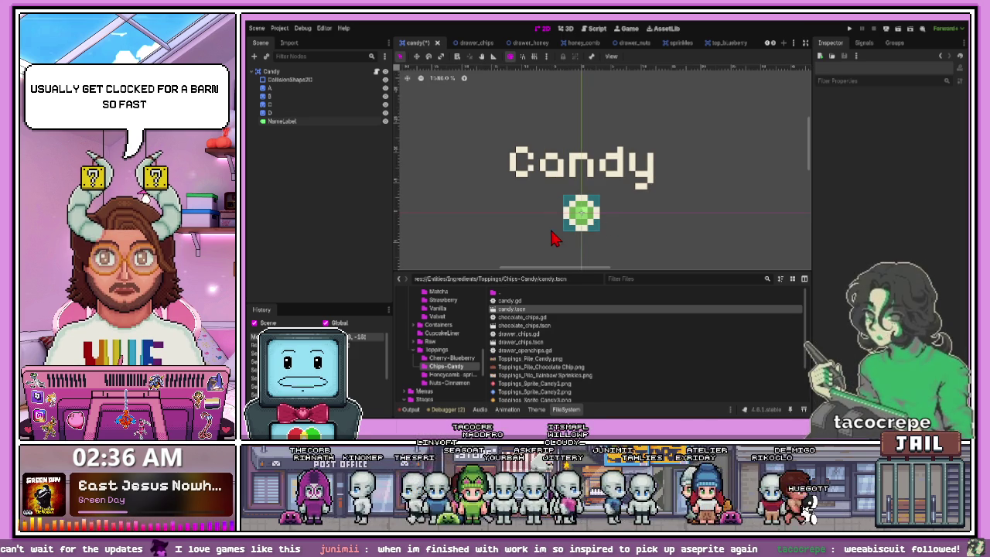
pyautogui.scroll(1, 562, 226)
pyautogui.click(584, 215)
pyautogui.scroll(1, 585, 214)
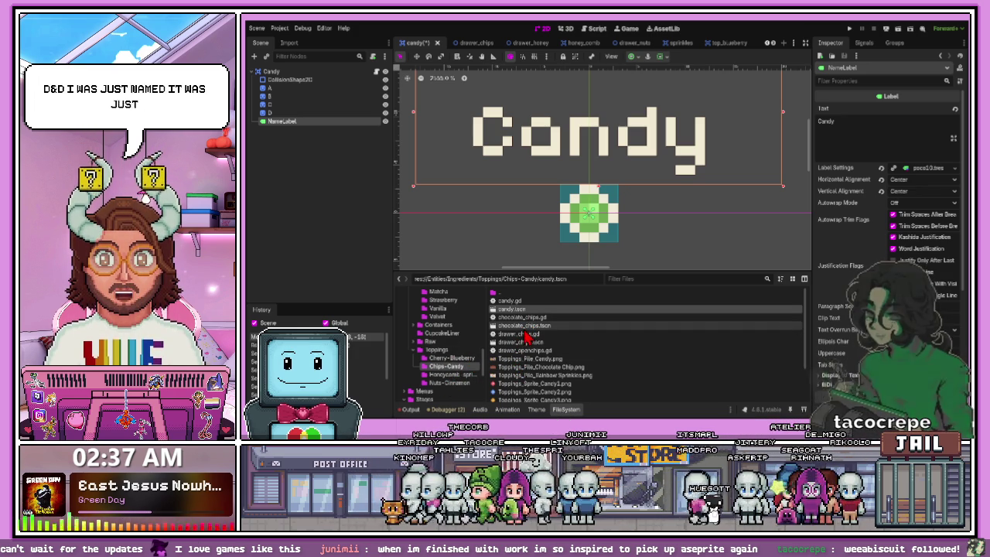
pyautogui.doubleClick(524, 325)
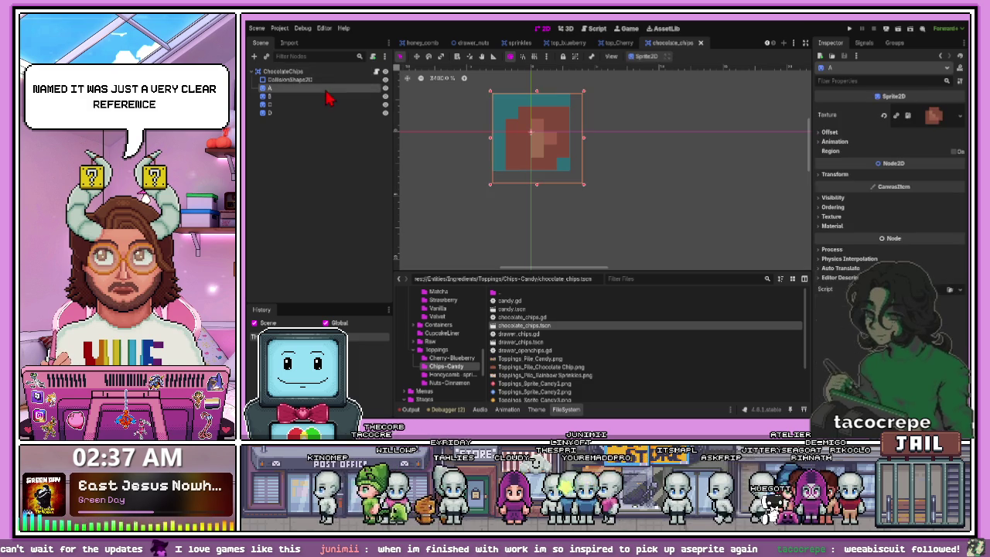
# Step: Paste the NameLabel and change its text from 'Nuts' to 'Chip'
pyautogui.hotkey('ctrl', 'v')
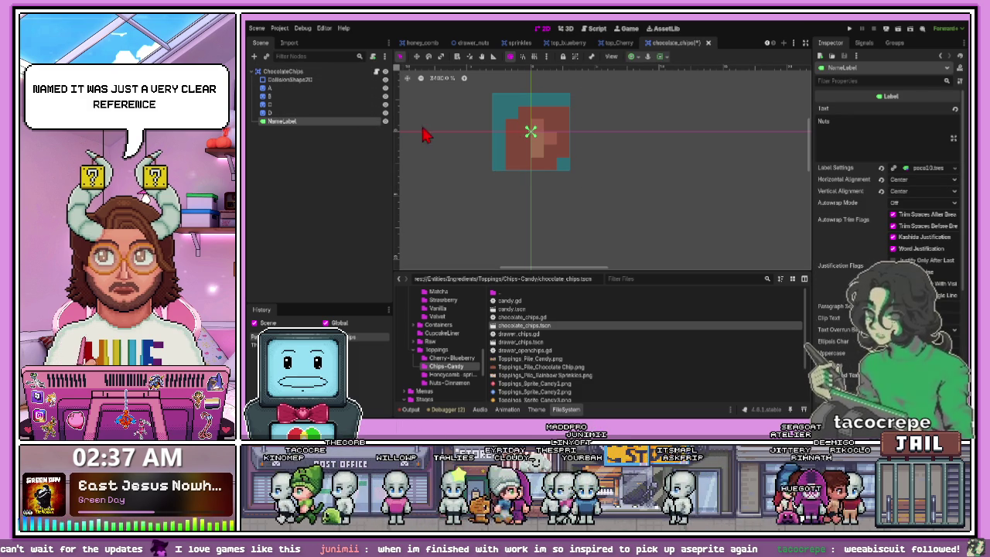
pyautogui.moveTo(831, 122); pyautogui.dragTo(804, 123)
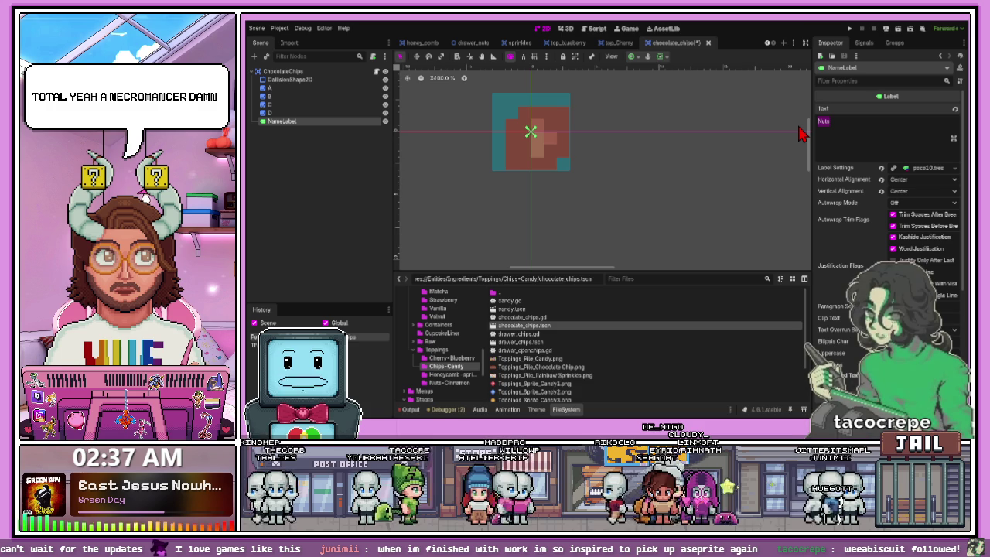
pyautogui.click(832, 143)
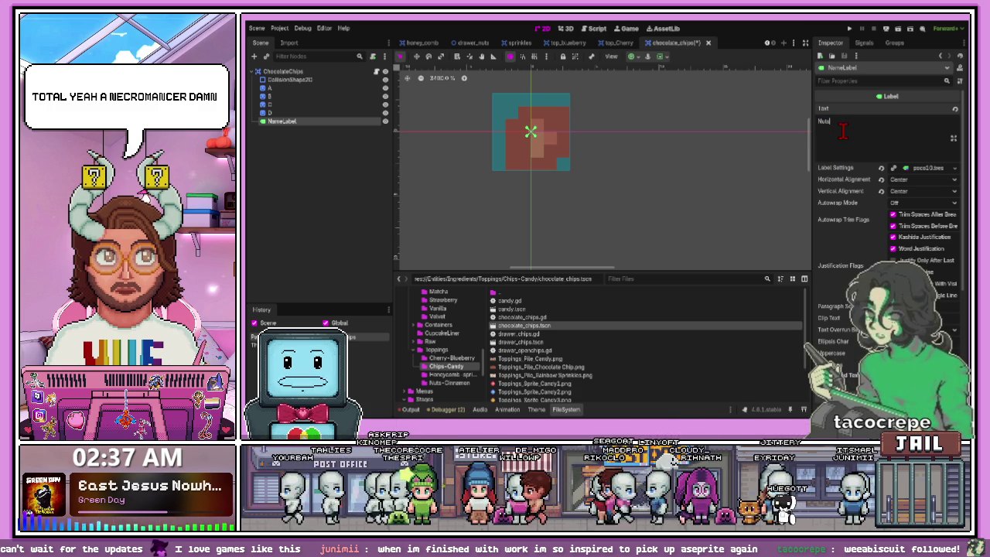
pyautogui.doubleClick(819, 122)
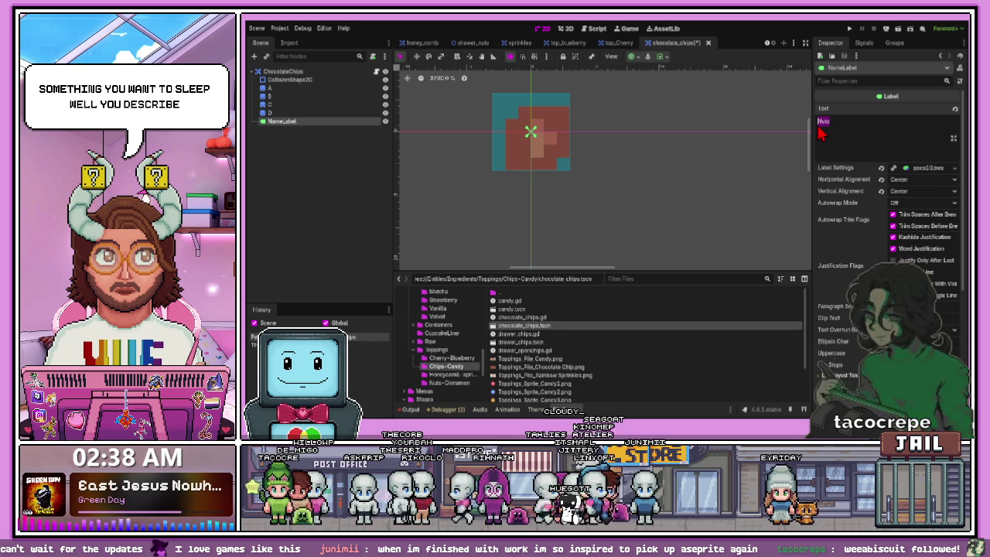
pyautogui.write('Chip')
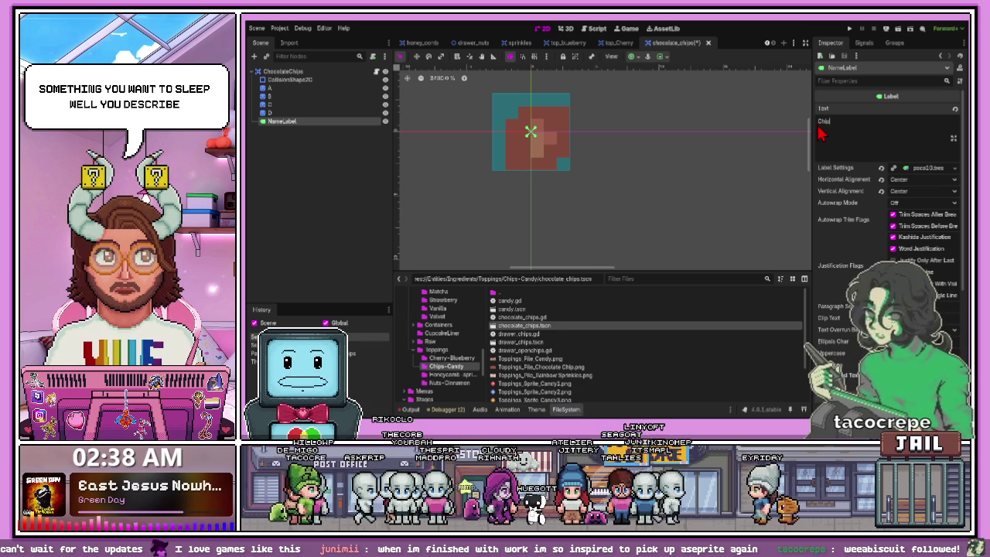
# Step: Move the Chip label just above the chocolate chip sprite
pyautogui.scroll(-3, 533, 135)
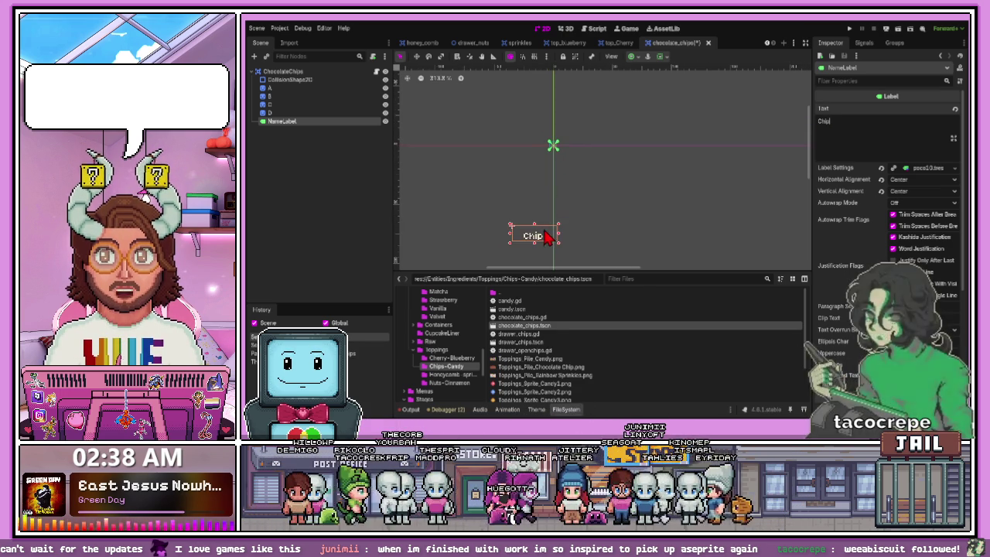
pyautogui.moveTo(546, 237); pyautogui.dragTo(563, 128)
pyautogui.scroll(5, 558, 132)
pyautogui.scroll(5, 571, 118)
pyautogui.moveTo(554, 93); pyautogui.dragTo(552, 116)
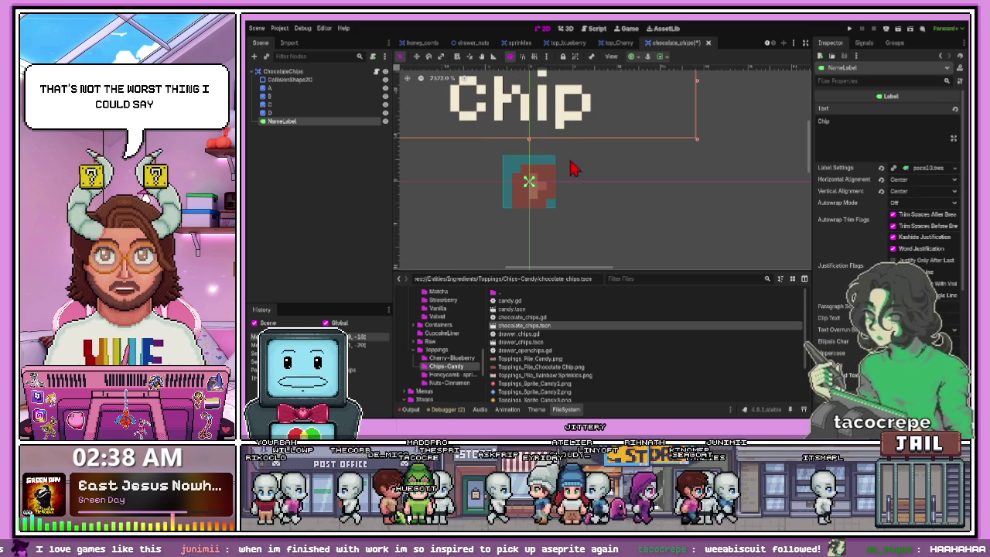
pyautogui.scroll(-2, 619, 210)
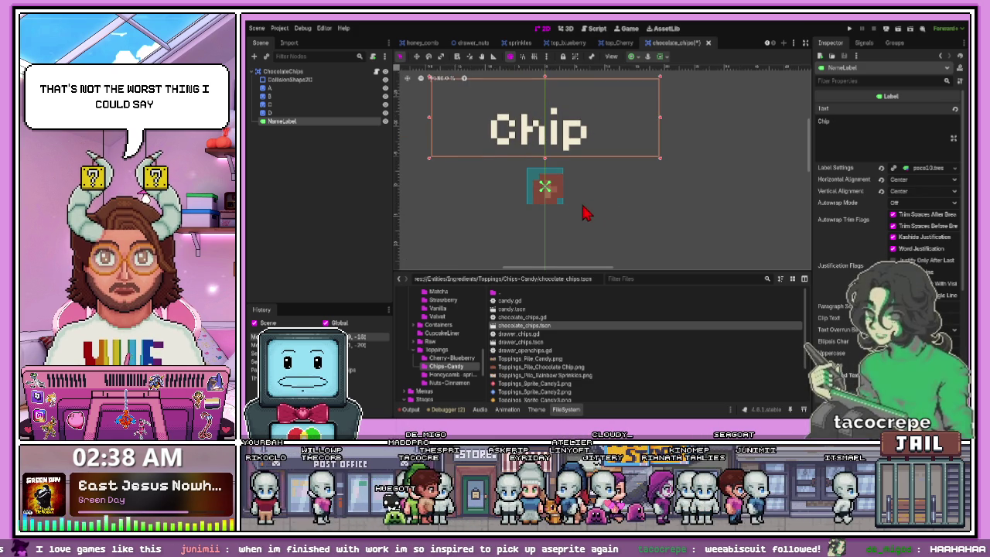
pyautogui.click(605, 230)
pyautogui.click(536, 184)
pyautogui.click(513, 181)
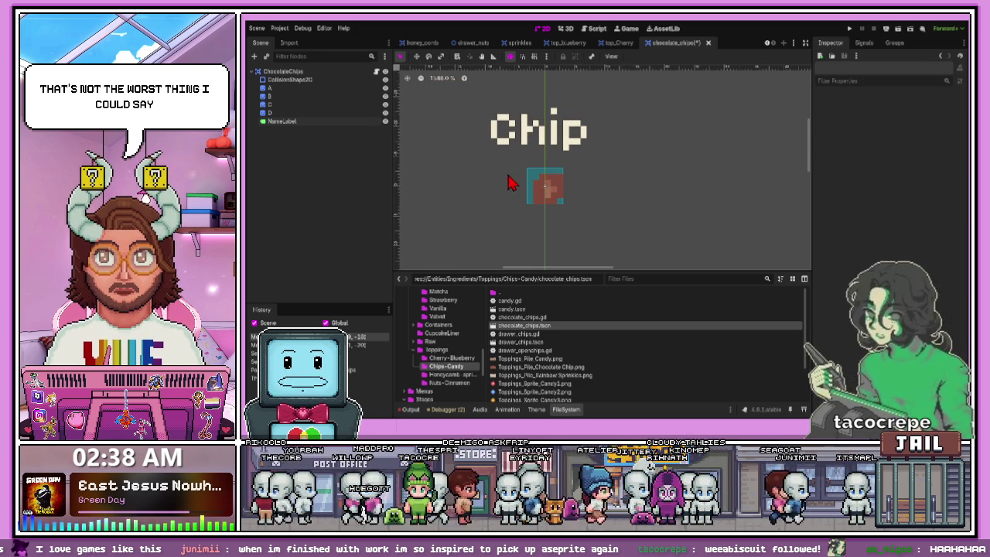
pyautogui.click(362, 97)
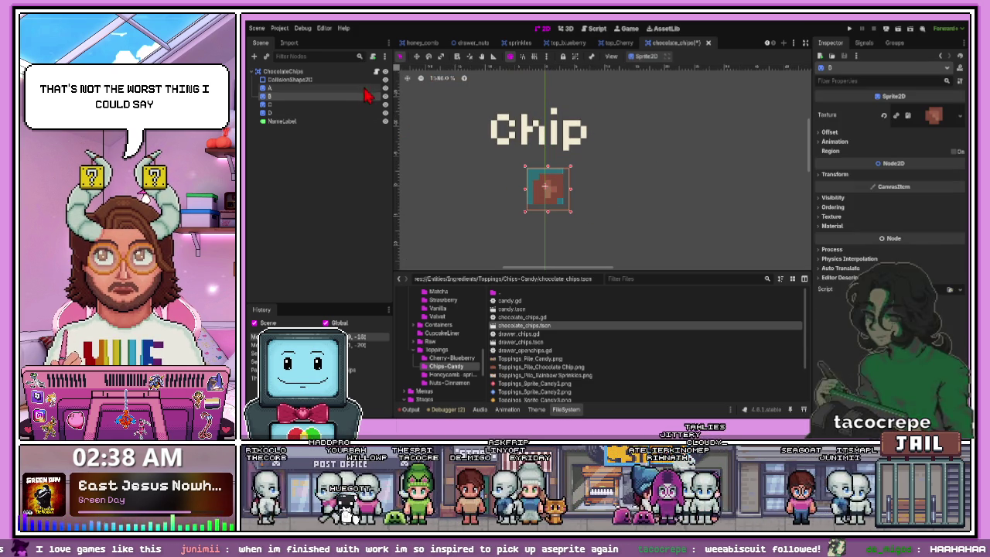
# Step: Give sprite A the pasted ShaderMaterial so the chip shows a light border
pyautogui.click(368, 88)
pyautogui.click(831, 226)
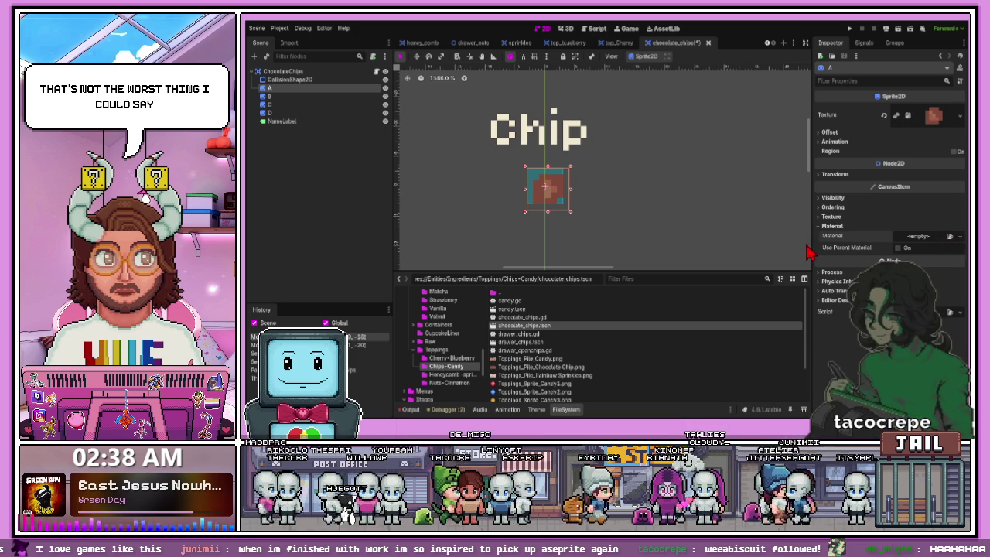
pyautogui.click(928, 243)
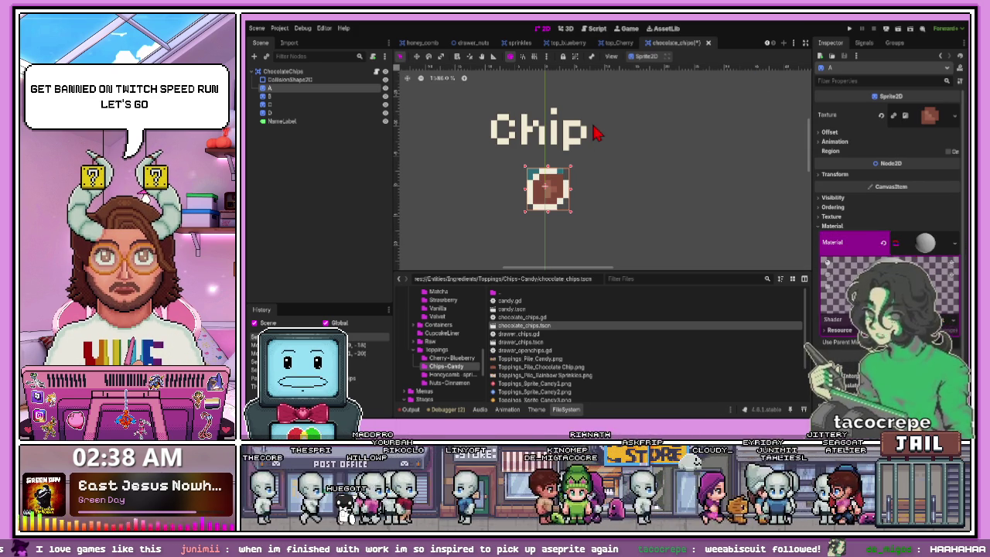
# Step: Select sprites D and C in the chocolate chips Scene tree
pyautogui.click(547, 187)
pyautogui.scroll(3, 542, 189)
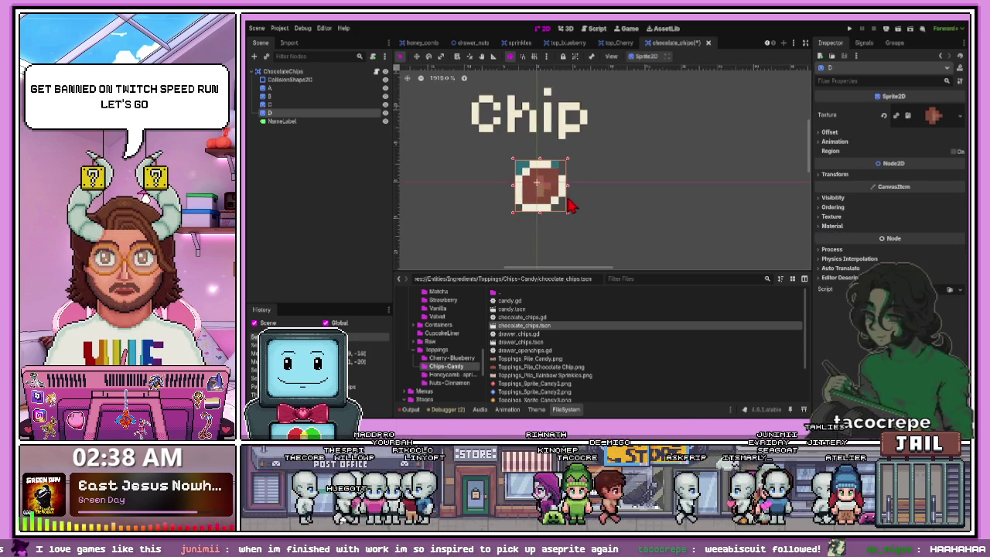
pyautogui.scroll(1, 511, 179)
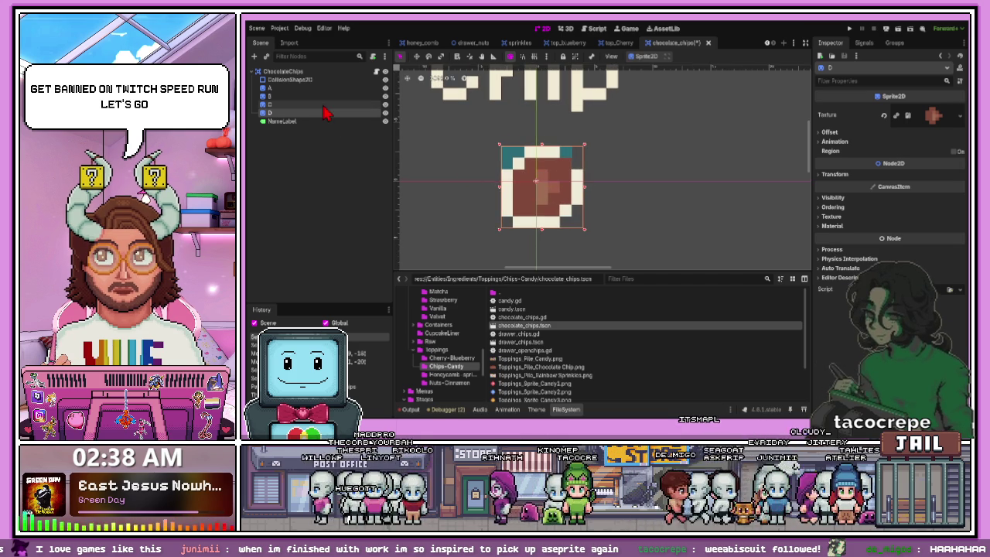
pyautogui.click(325, 105)
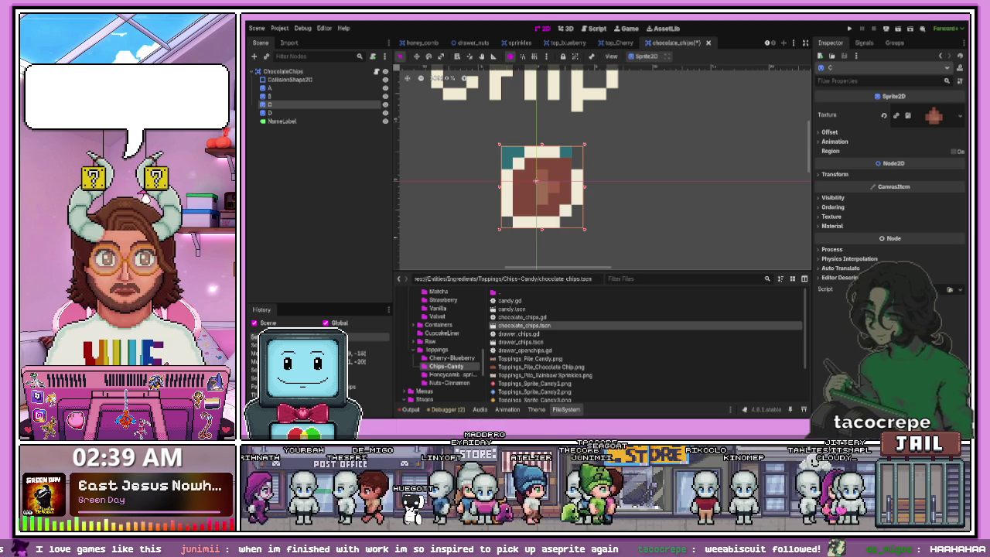
pyautogui.scroll(-2, 541, 329)
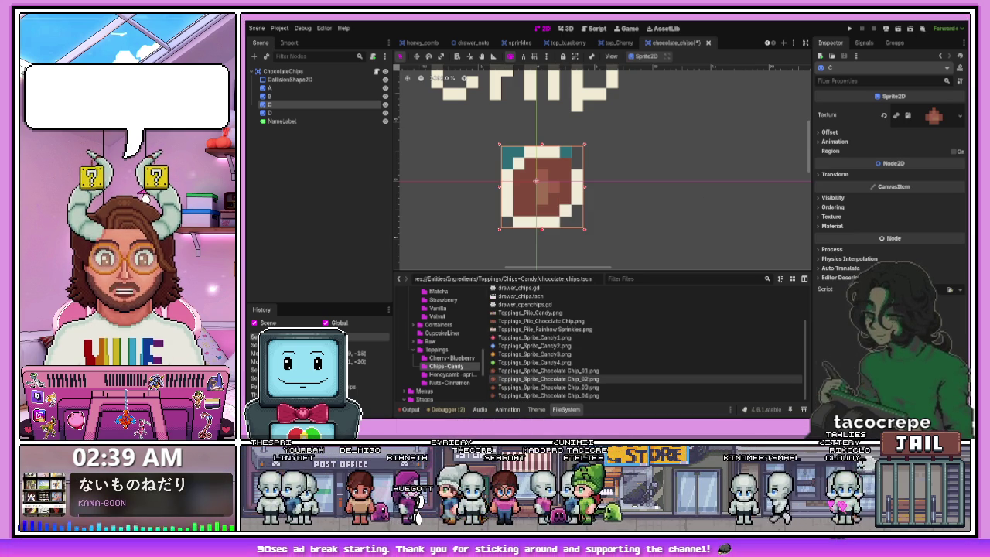
# Step: Open the Nuts-Cinnamon folder under Toppings in the FileSystem dock
pyautogui.click(448, 382)
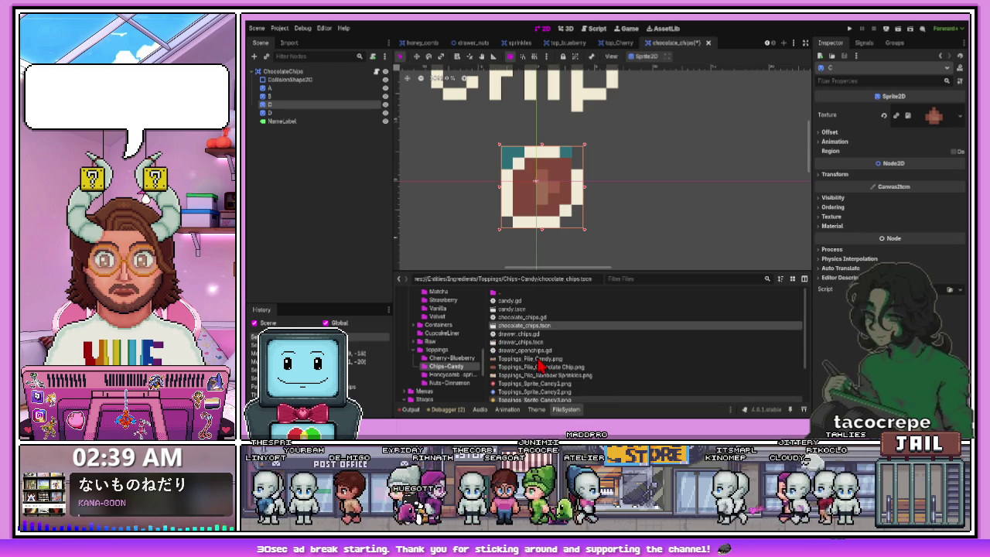